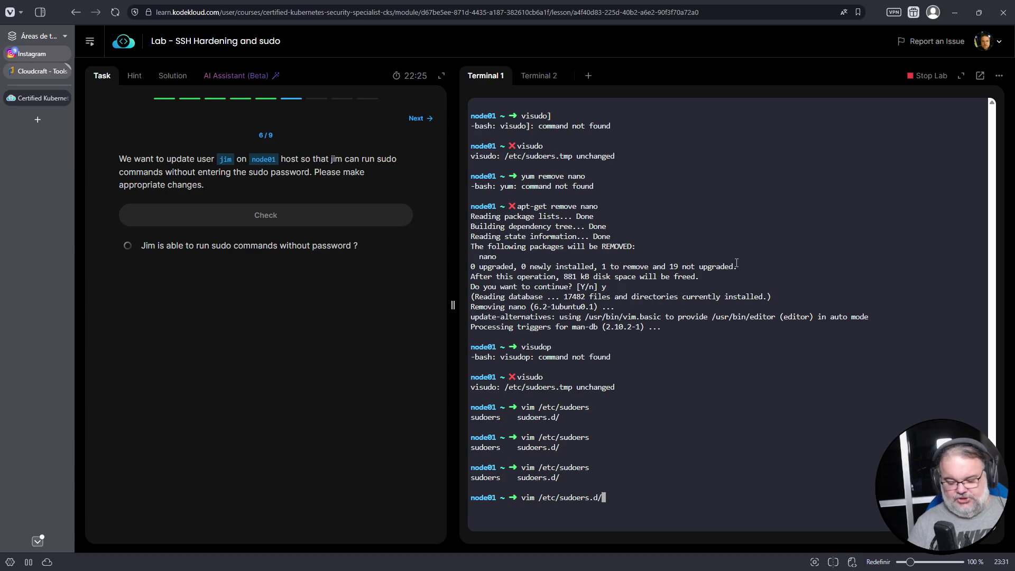
Step: Create /etc/sudoers.d/jim with the rule 'jim ALL=(ALL:ALL) NOPASSWD:ALL' and save it in vim
{"action": "type", "text": "jim"}
{"action": "key", "text": "Return"}
{"action": "key", "text": "i"}
{"action": "right_click", "coordinate": [725, 275]}
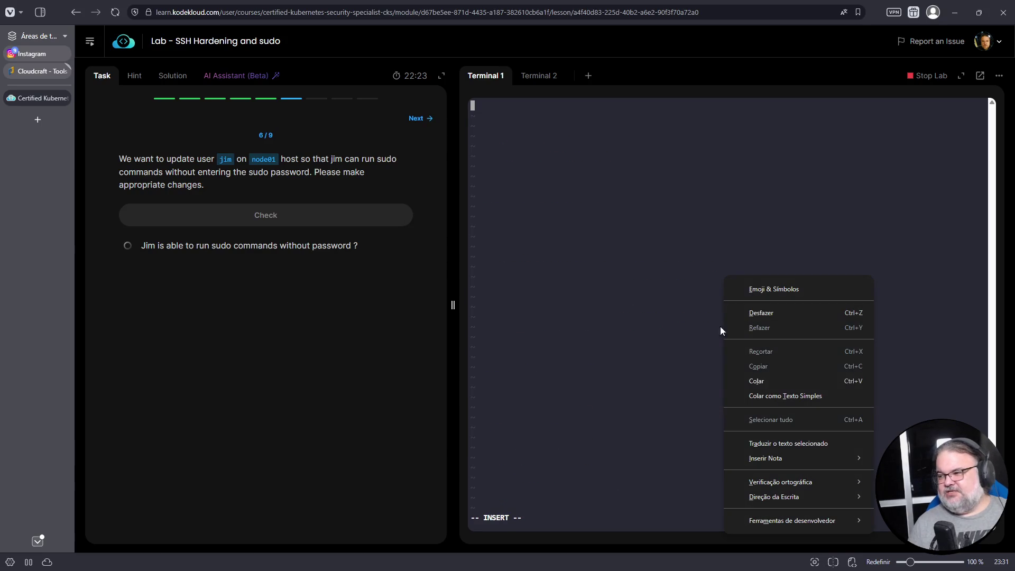
{"action": "left_click", "coordinate": [767, 378]}
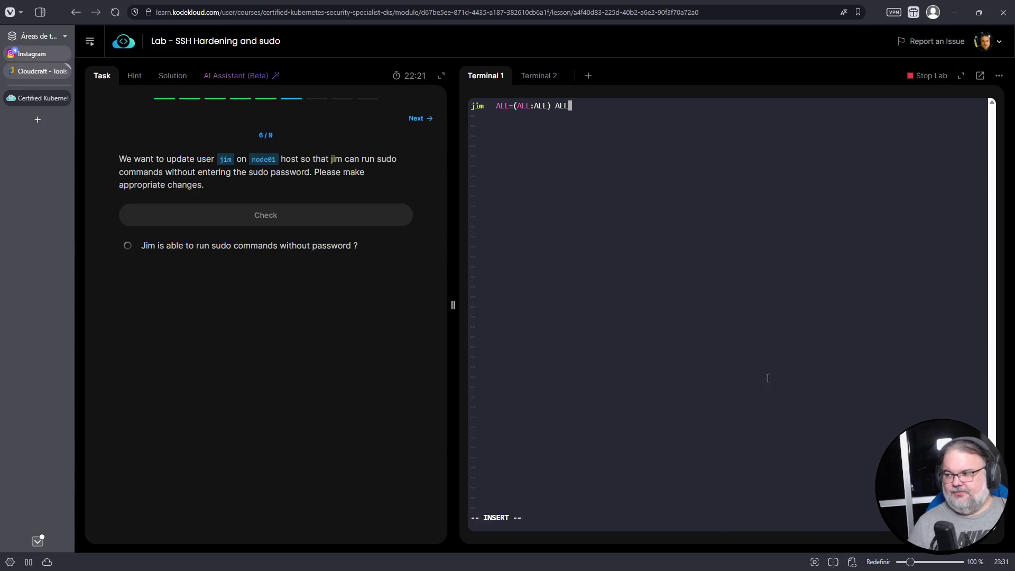
{"action": "key", "text": "Left"}
{"action": "key", "text": "Left"}
{"action": "key", "text": "Left"}
{"action": "type", "text": "NOPASS"}
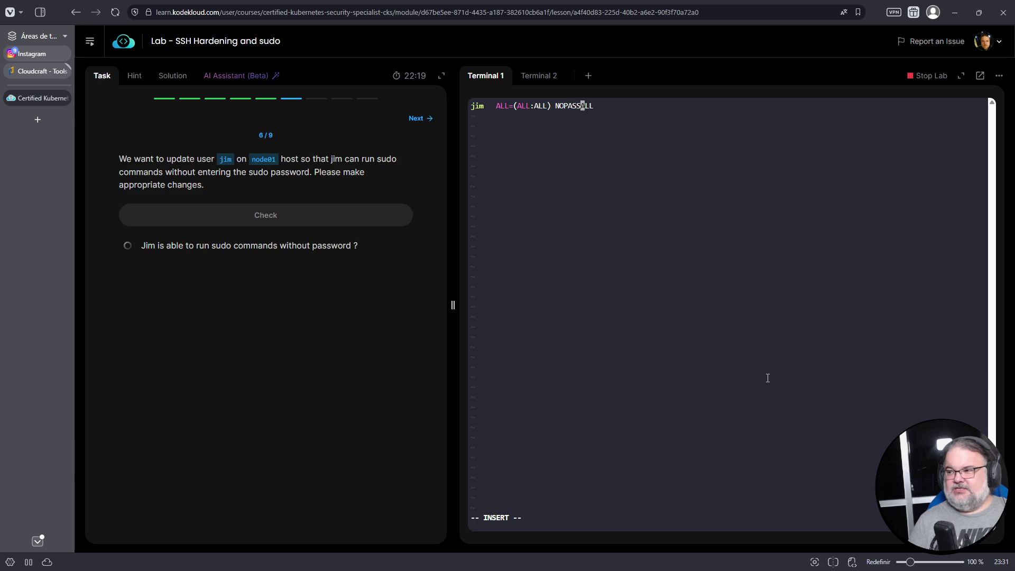
{"action": "type", "text": "WD:"}
{"action": "key", "text": "Escape"}
{"action": "type", "text": ":WQ"}
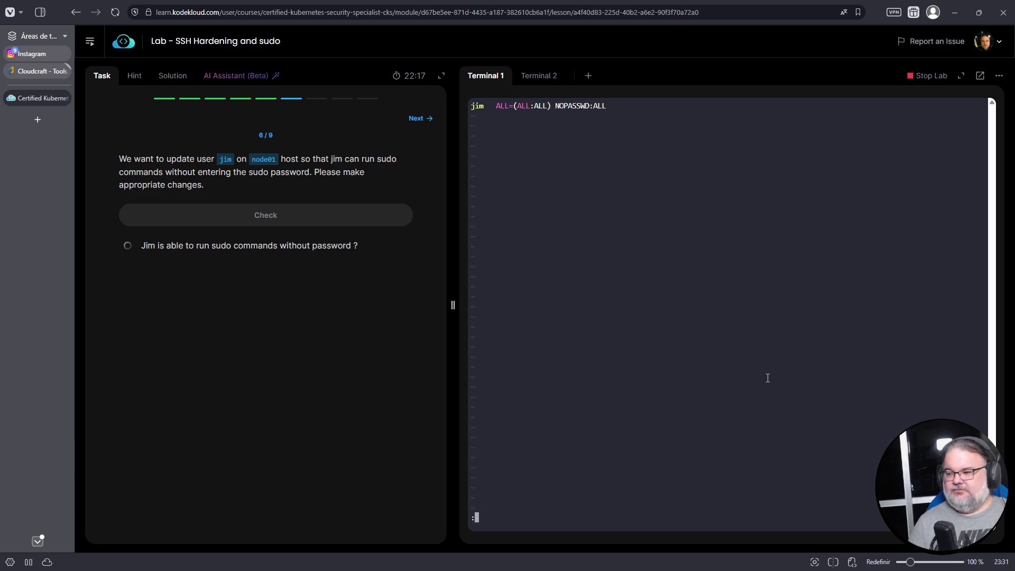
{"action": "key", "text": "Return"}
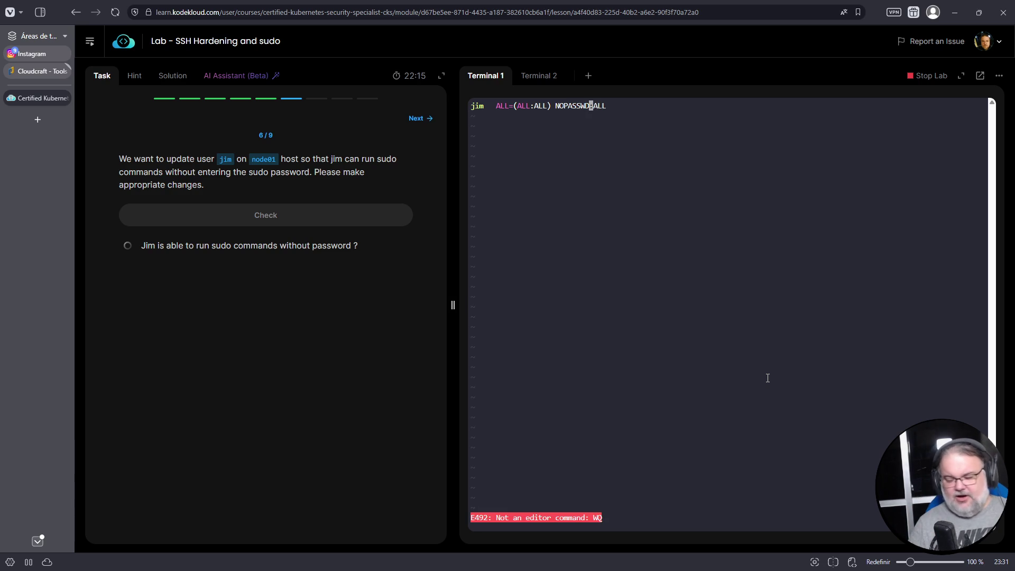
{"action": "type", "text": ":wq"}
{"action": "key", "text": "Return"}
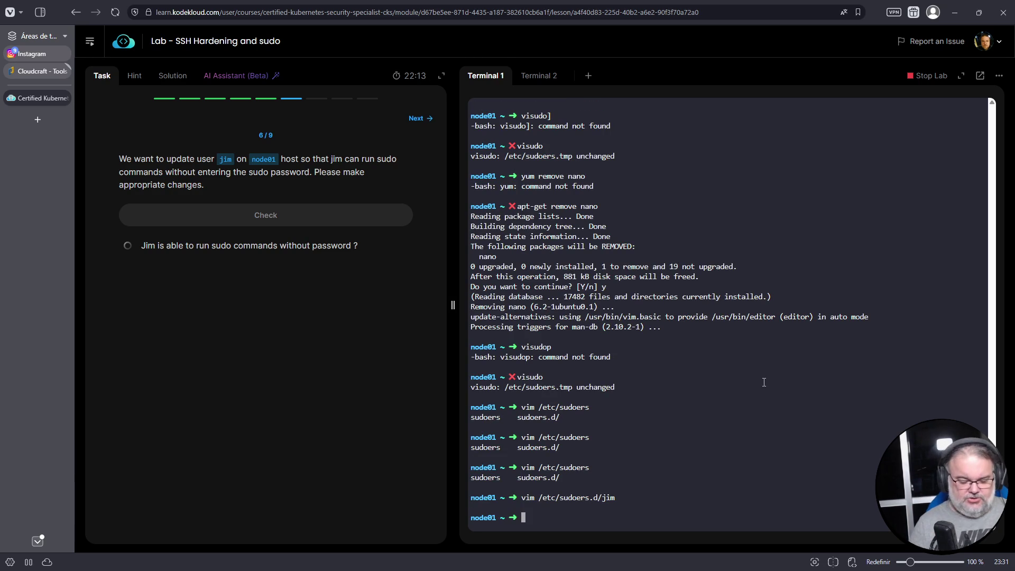
Step: Switch to jim with su - jim and run sudo ls without a password prompt
{"action": "type", "text": "su -i "}
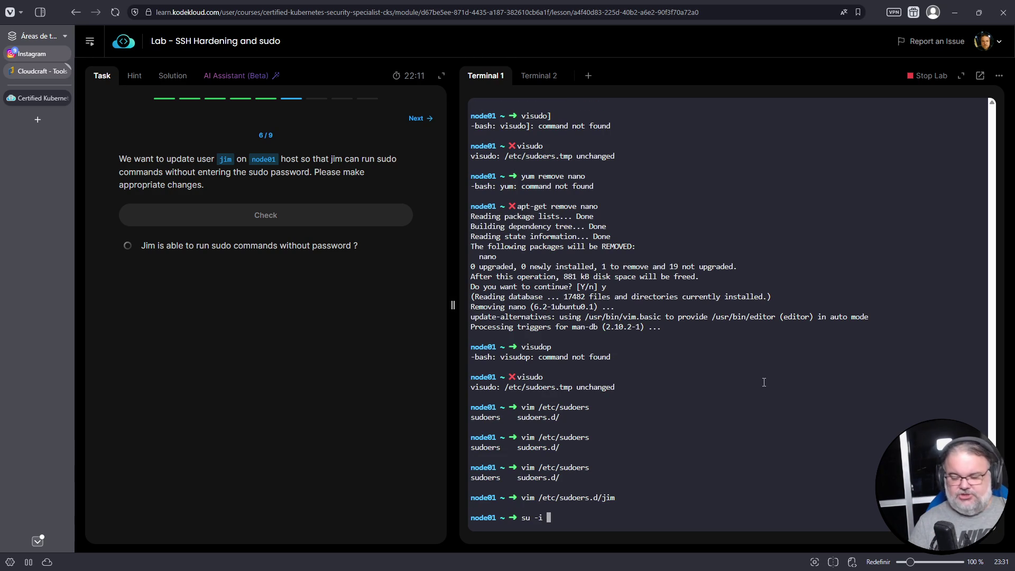
{"action": "type", "text": "jim"}
{"action": "key", "text": "Return"}
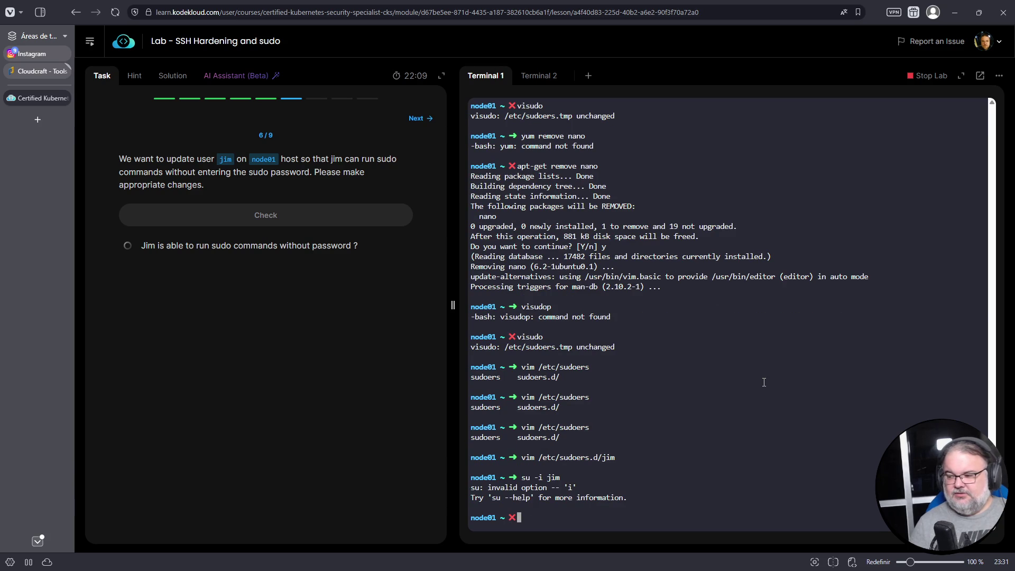
{"action": "key", "text": "Up"}
{"action": "key", "text": "Left"}
{"action": "key", "text": "Left"}
{"action": "key", "text": "Left"}
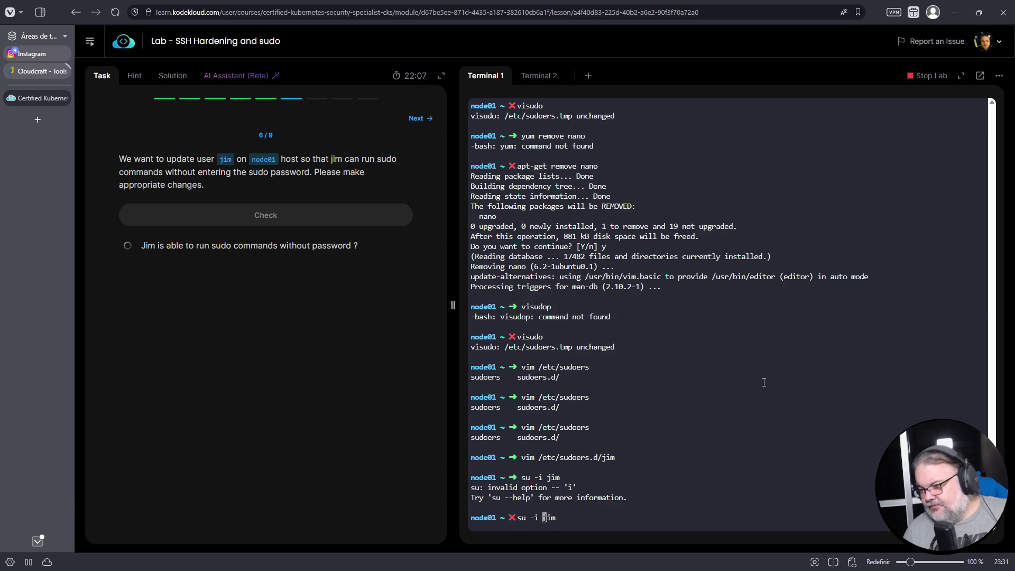
{"action": "key", "text": "Left"}
{"action": "key", "text": "Left"}
{"action": "key", "text": "Delete"}
{"action": "key", "text": "Return"}
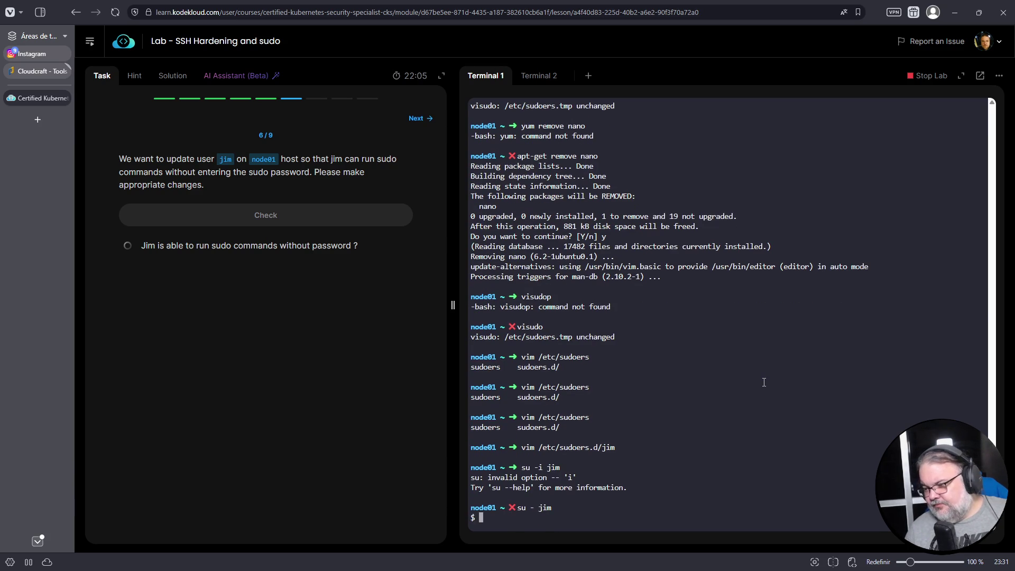
{"action": "type", "text": "sudo "}
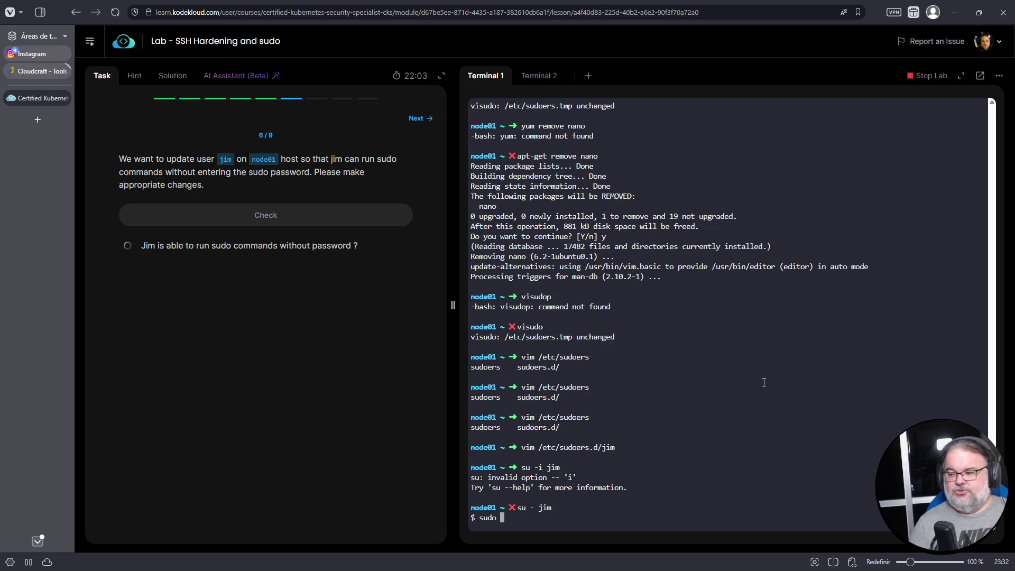
{"action": "type", "text": "ls"}
{"action": "key", "text": "Return"}
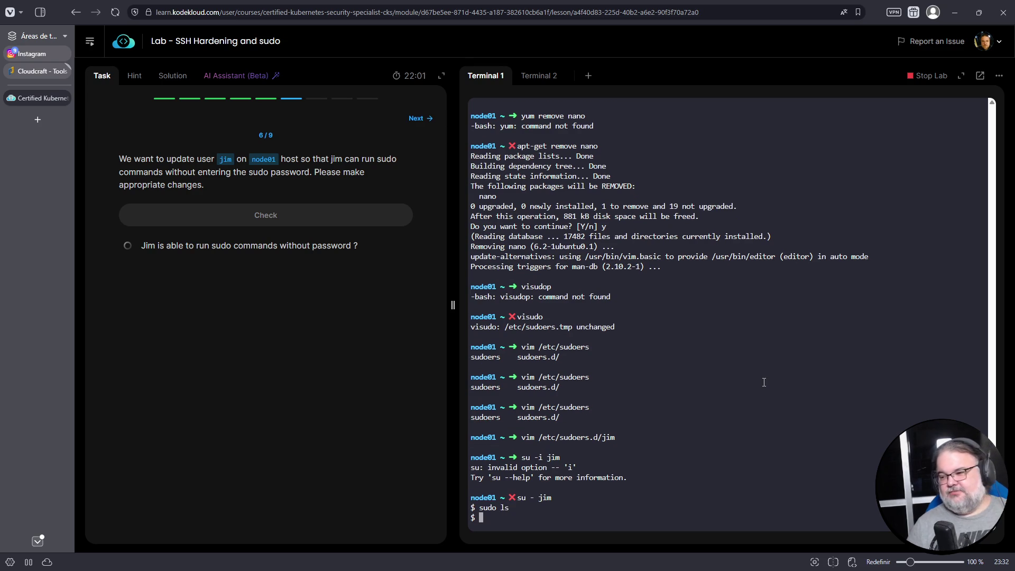
Step: Run the task 6 check for jim's passwordless sudo and return to Terminal 1
{"action": "left_click", "coordinate": [244, 220]}
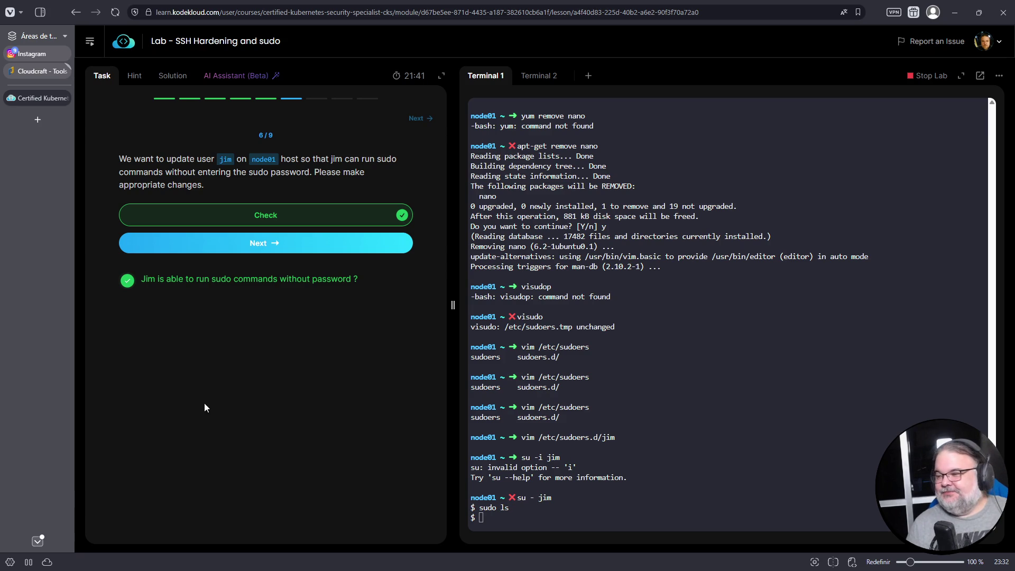
{"action": "left_click", "coordinate": [639, 359]}
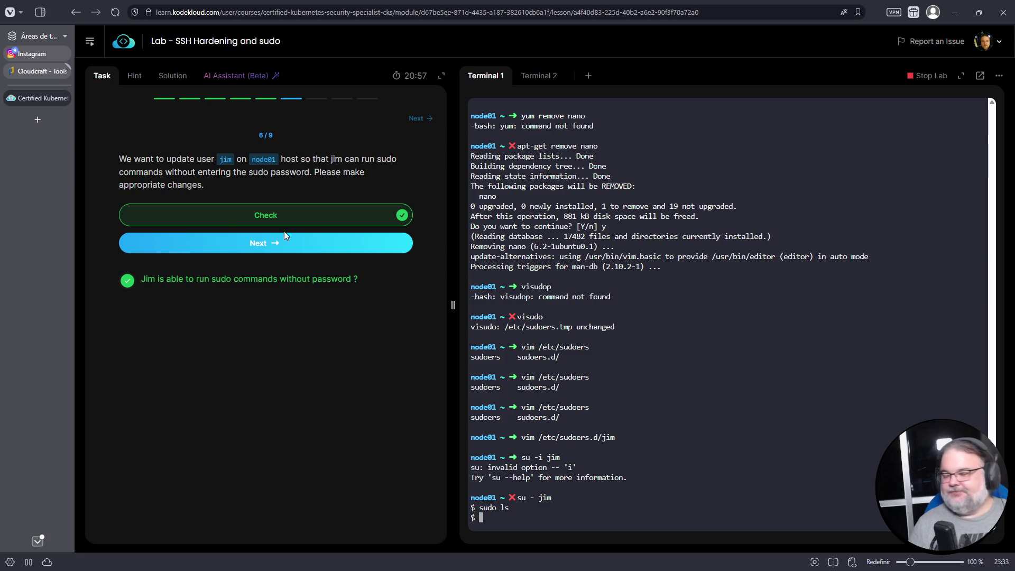
Step: Advance to task 7, exit jim's shell and start adduser rob
{"action": "left_click", "coordinate": [242, 253]}
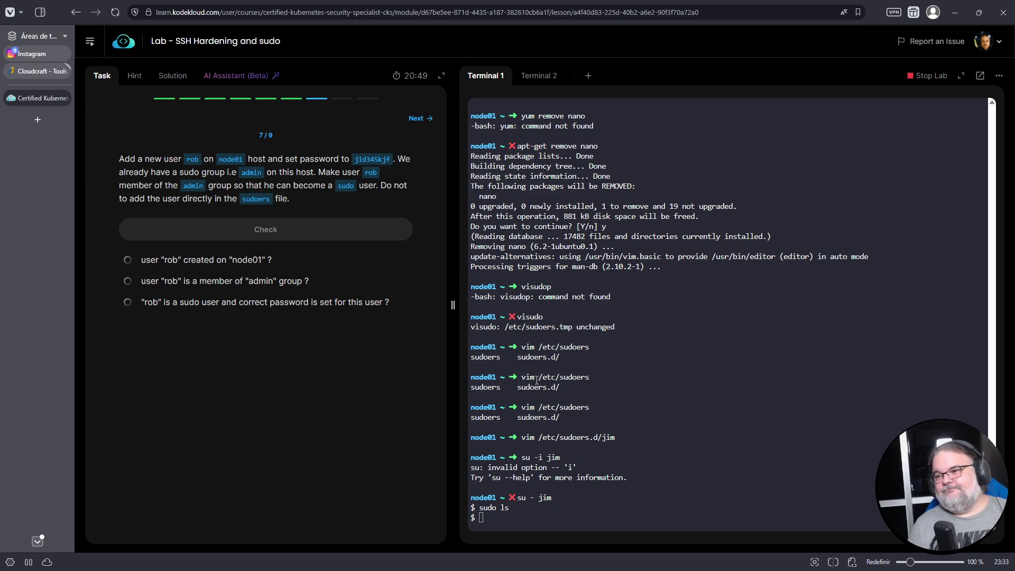
{"action": "left_click", "coordinate": [705, 428]}
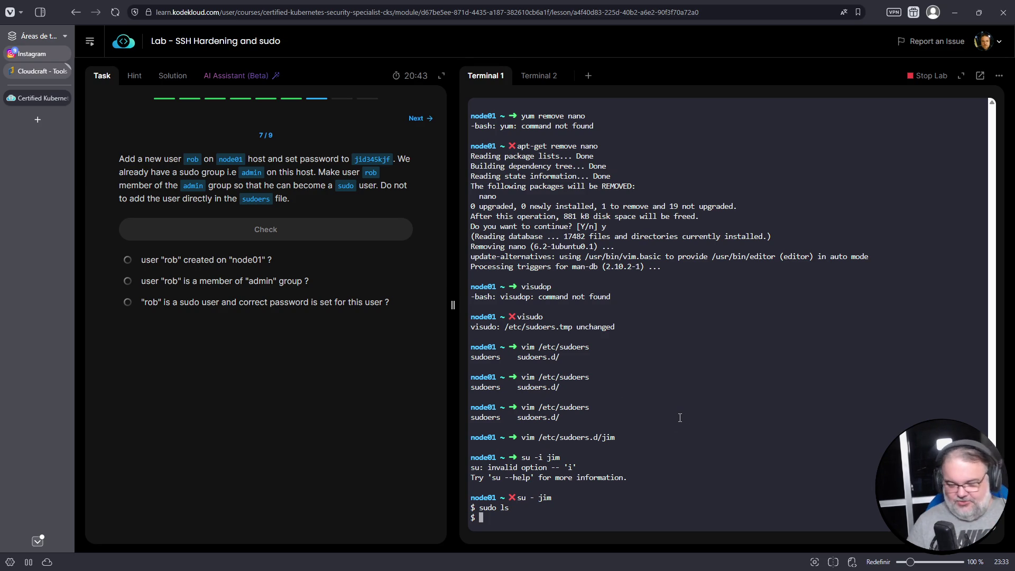
{"action": "key", "text": "ctrl+d"}
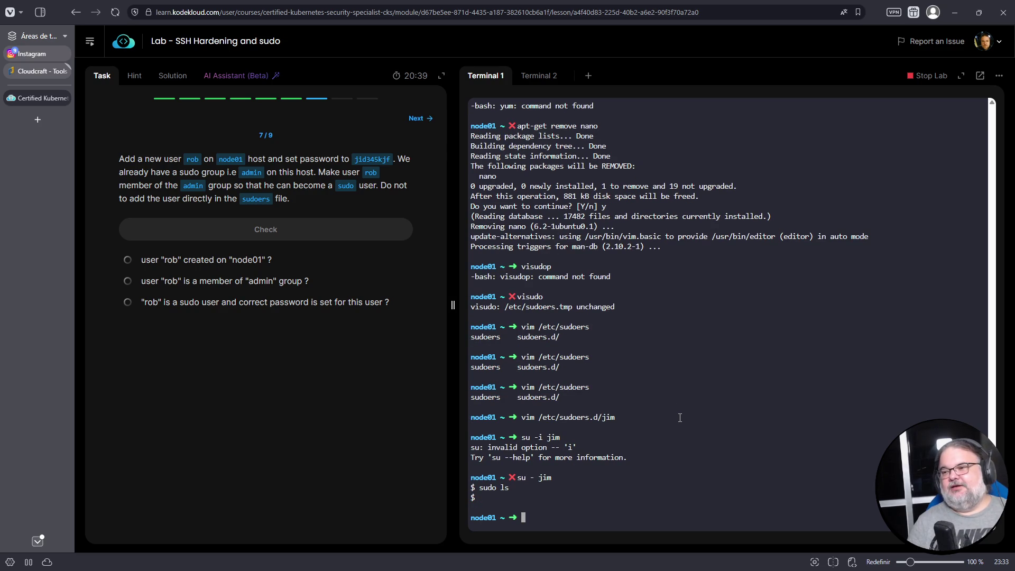
{"action": "type", "text": "adduser rob"}
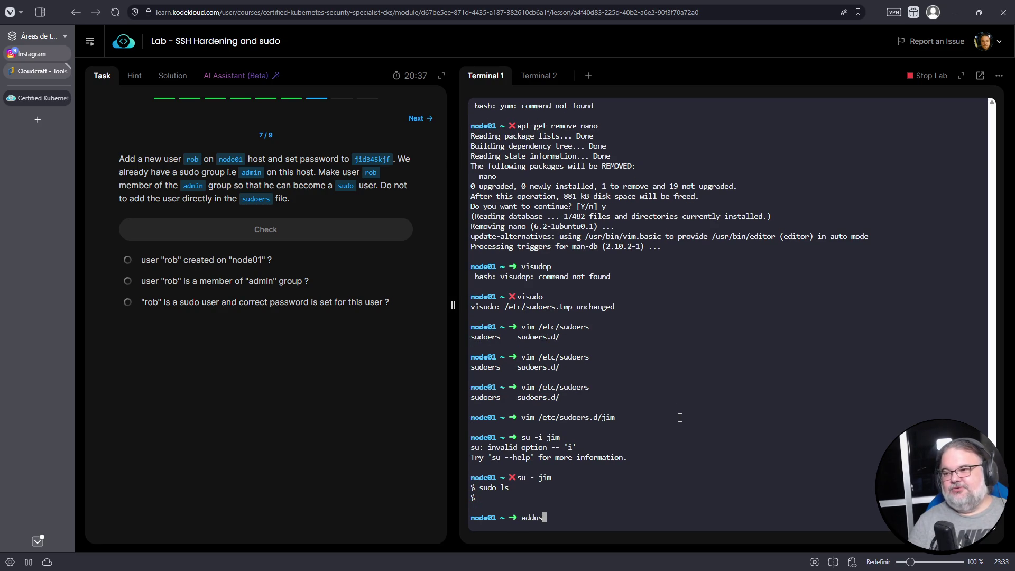
{"action": "key", "text": "Return"}
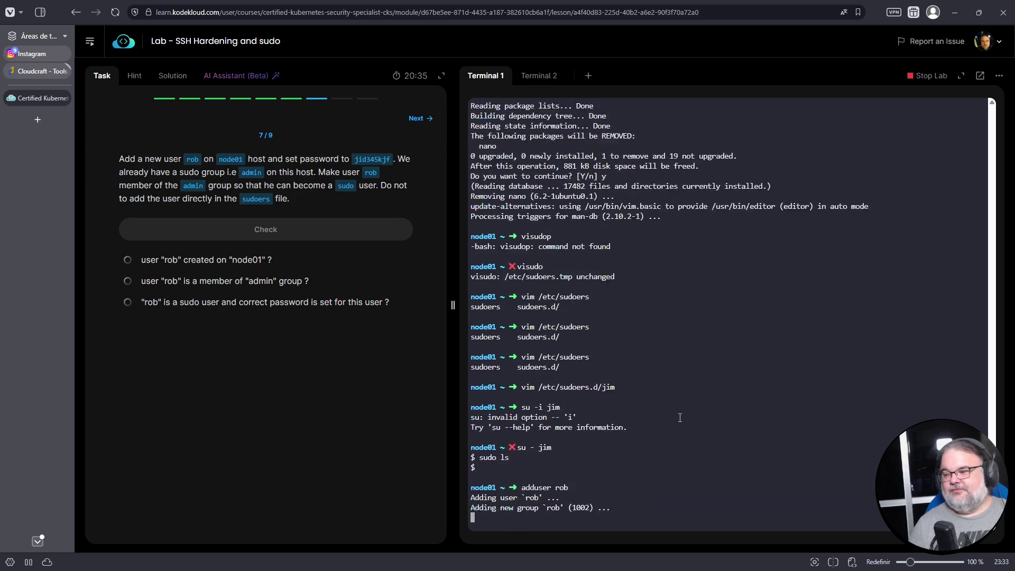
Step: Give rob the task's required password, leave the user details blank and confirm
{"action": "double_click", "coordinate": [372, 159]}
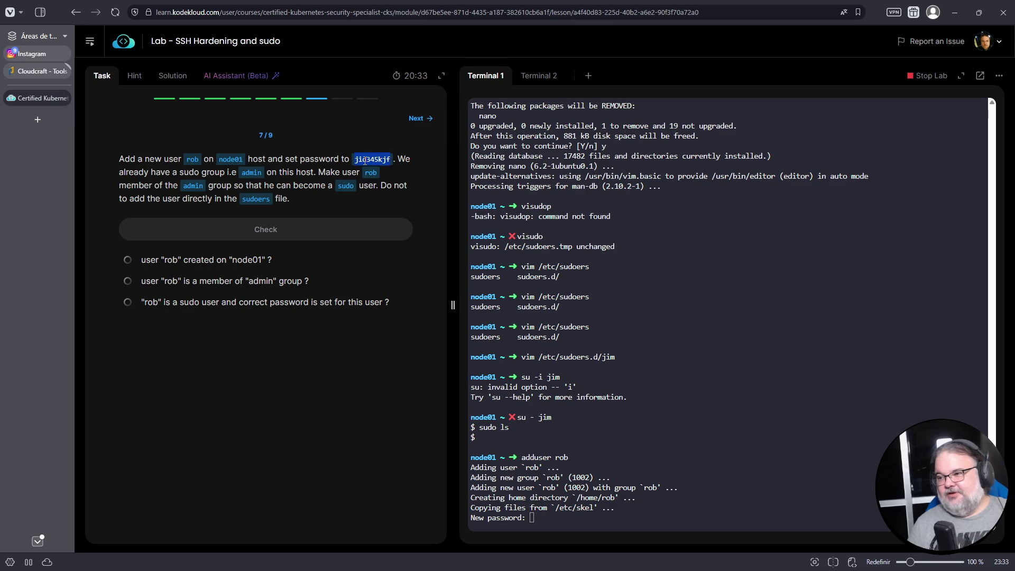
{"action": "right_click", "coordinate": [365, 160]}
{"action": "left_click", "coordinate": [384, 173]}
{"action": "right_click", "coordinate": [703, 294]}
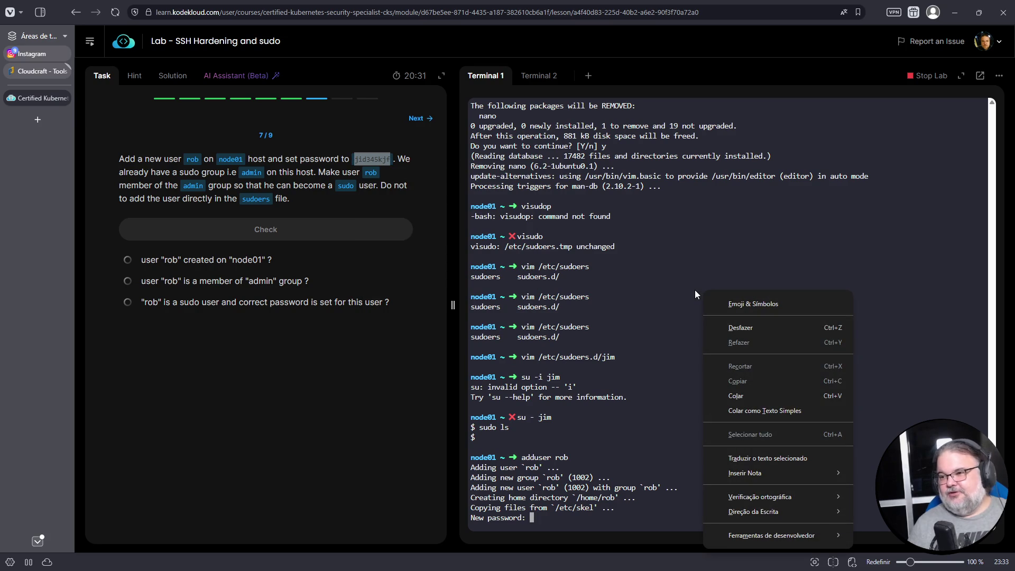
{"action": "left_click", "coordinate": [736, 396]}
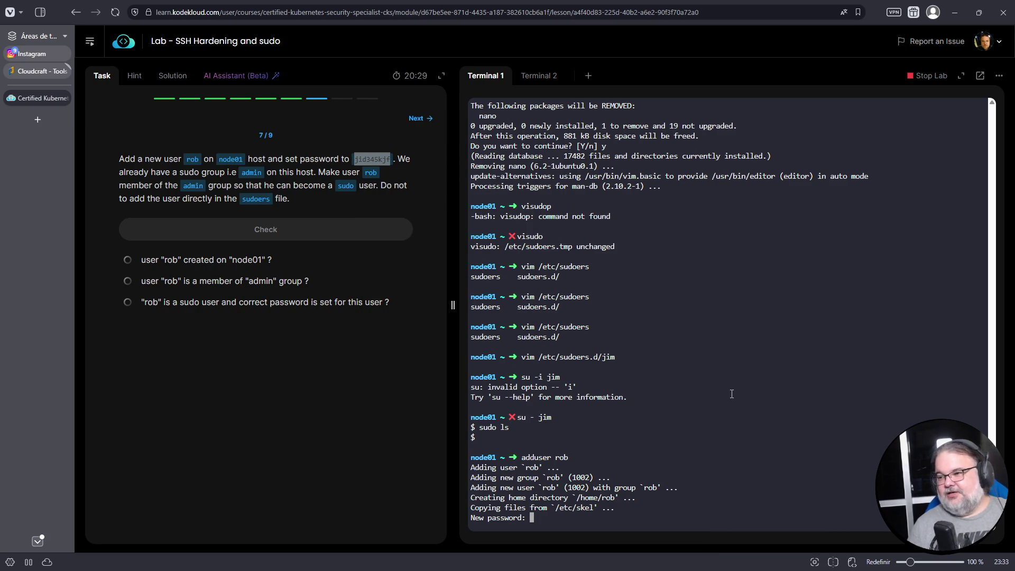
{"action": "key", "text": "Return"}
{"action": "right_click", "coordinate": [732, 394]}
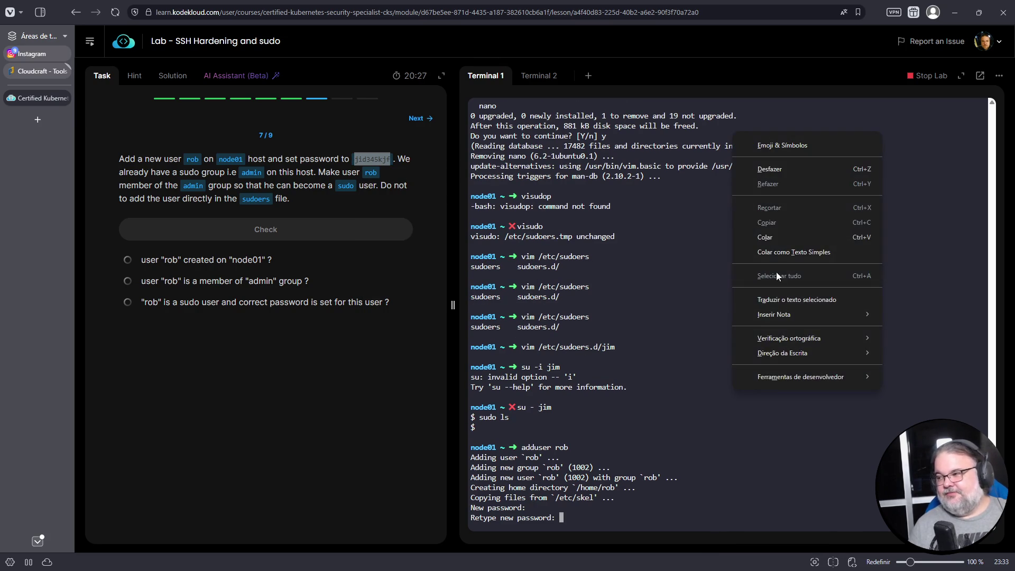
{"action": "left_click", "coordinate": [777, 238]}
{"action": "key", "text": "Return"}
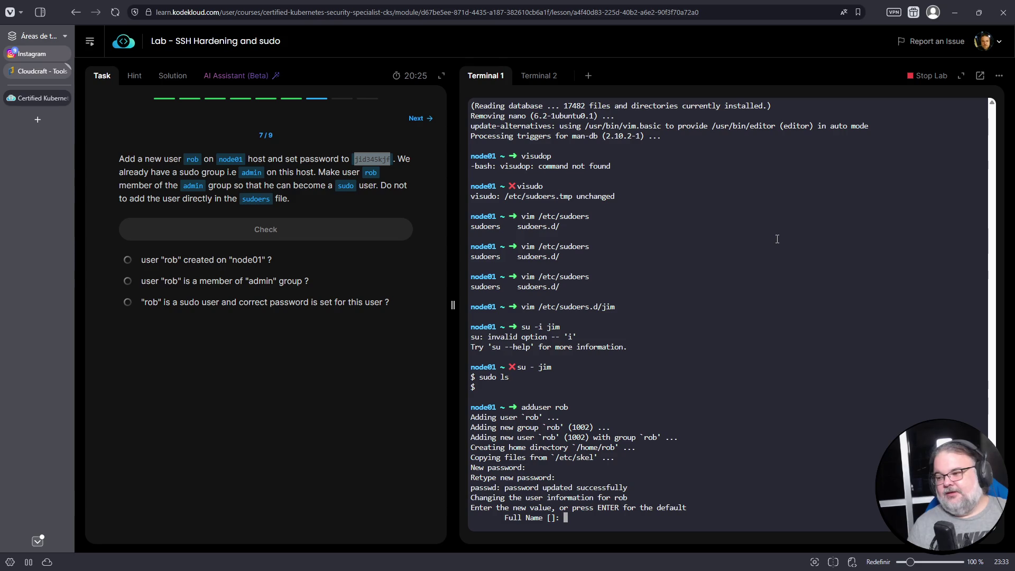
{"action": "key", "text": "Return"}
{"action": "key", "text": "Return"}
{"action": "key", "text": "Return"}
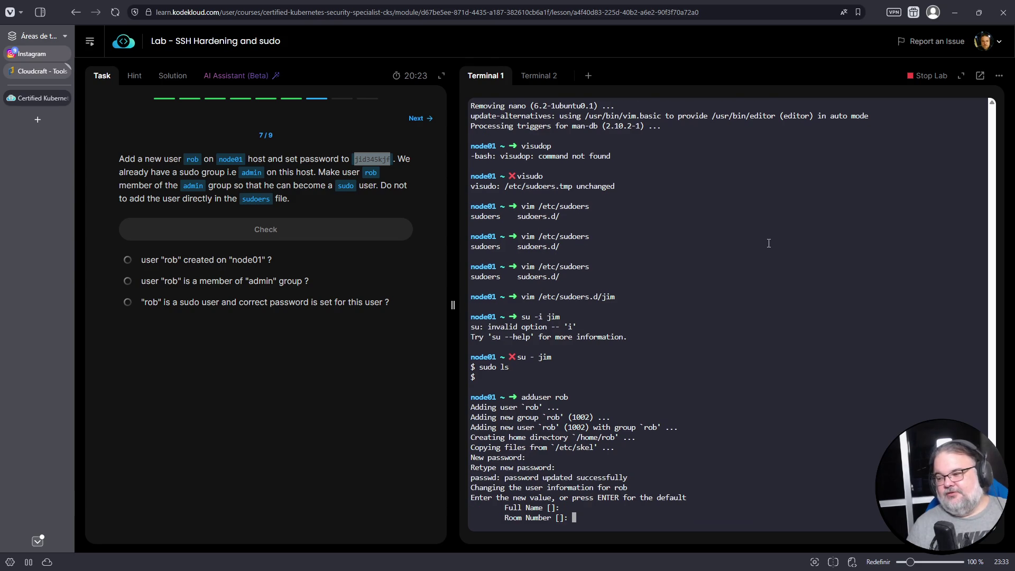
{"action": "key", "text": "Return"}
{"action": "key", "text": "Return"}
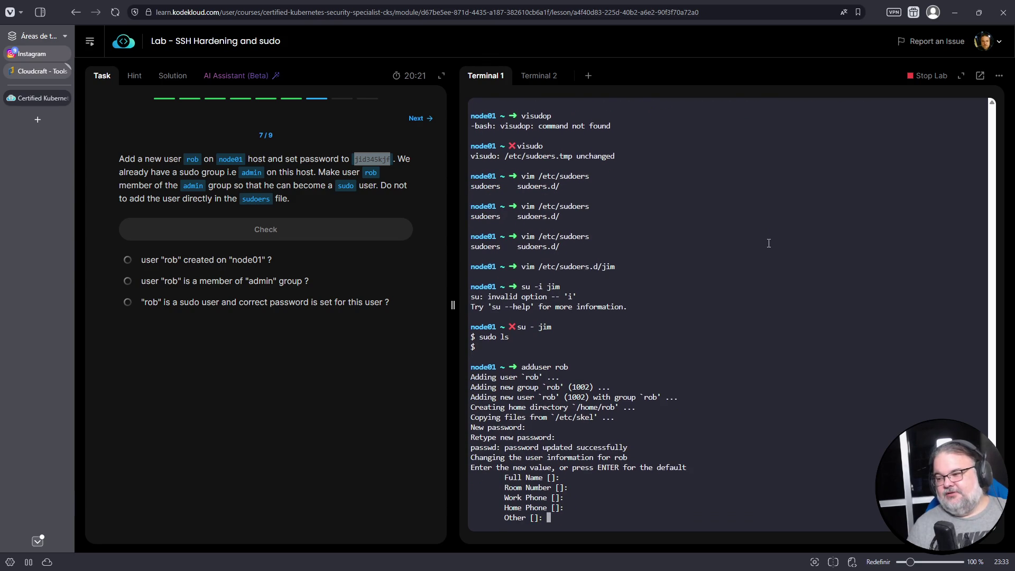
{"action": "type", "text": "y"}
{"action": "key", "text": "Return"}
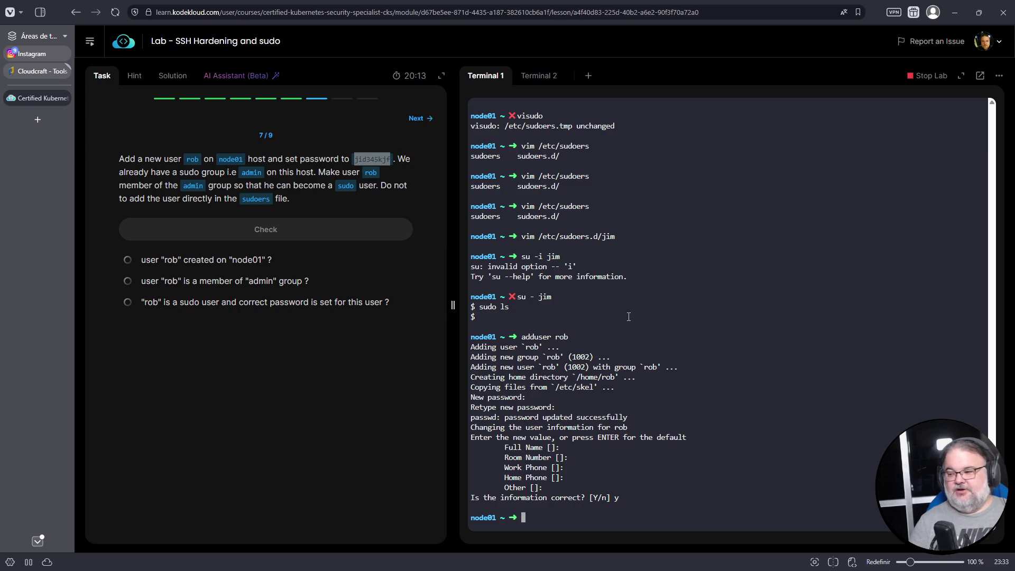
Step: Add rob to the admin group with usermod -G admin -a rob and check task 7
{"action": "type", "text": "usermod -g"}
{"action": "key", "text": "BackSpace"}
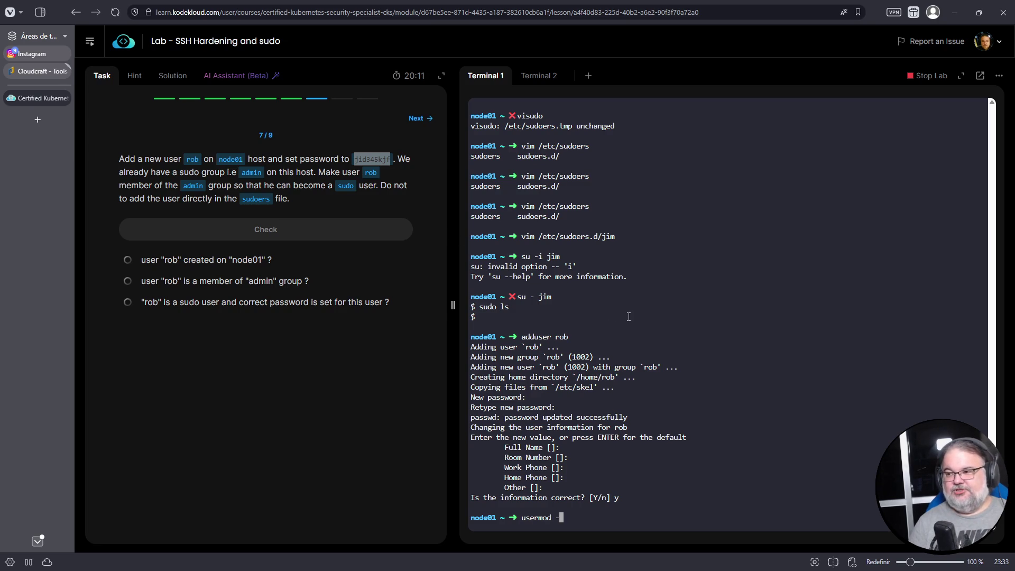
{"action": "type", "text": "G admin "}
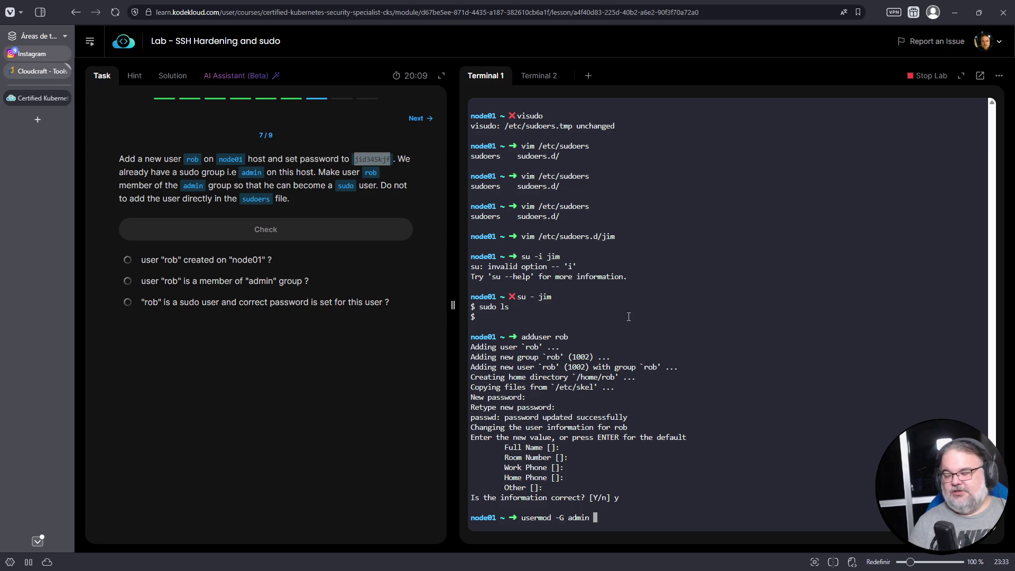
{"action": "type", "text": "-a rob"}
{"action": "key", "text": "Return"}
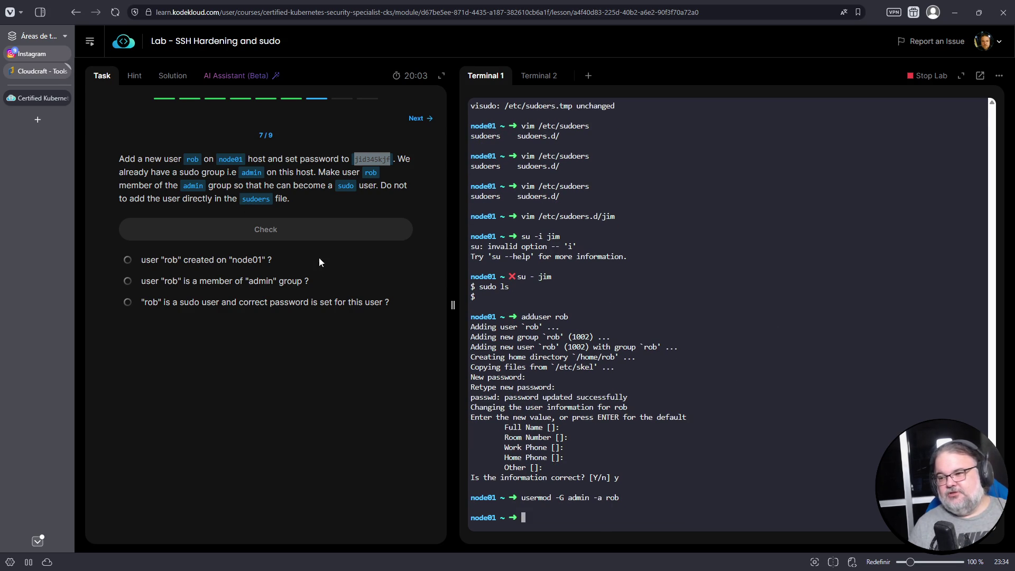
{"action": "left_click", "coordinate": [277, 227]}
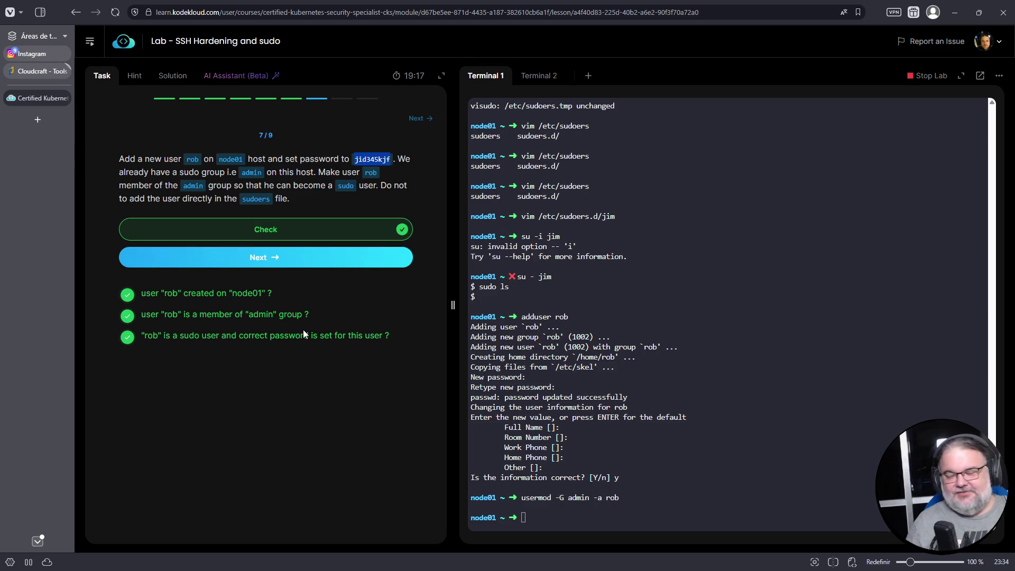
Step: Move to task 8 and open a login shell as rob with su - rob
{"action": "left_click", "coordinate": [267, 257]}
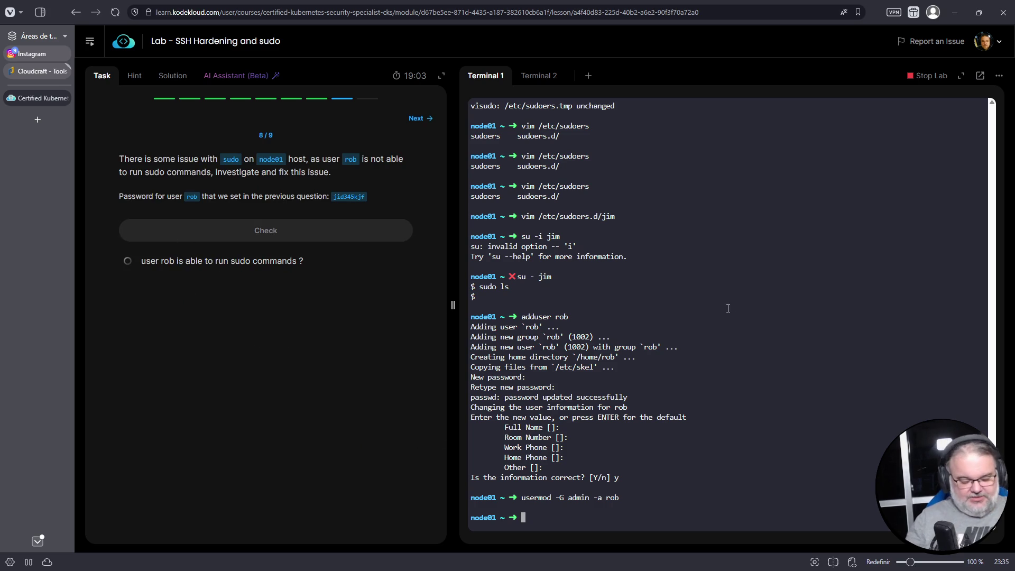
{"action": "type", "text": "suo"}
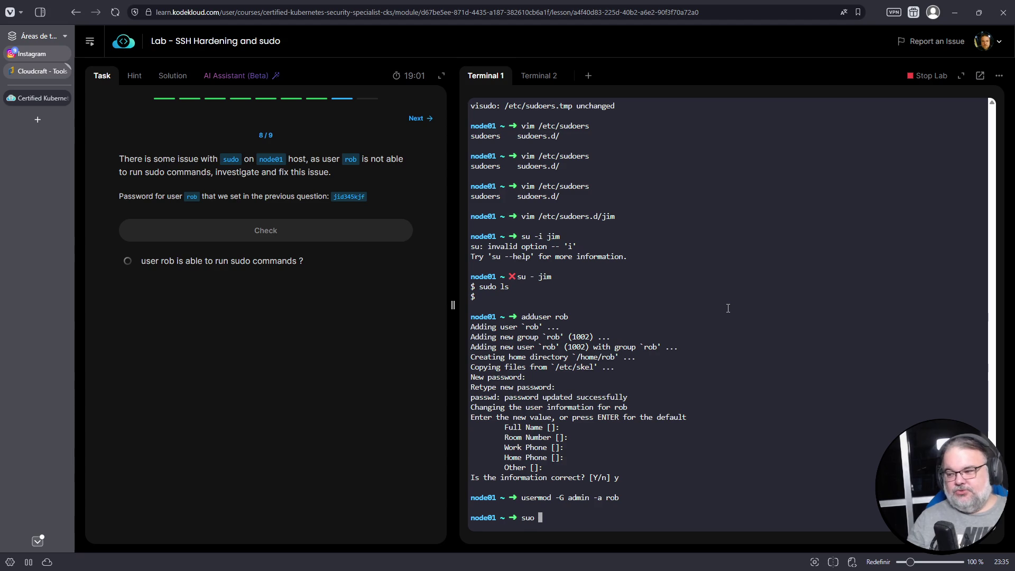
{"action": "key", "text": "BackSpace"}
{"action": "key", "text": "BackSpace"}
{"action": "type", "text": "-i rob"}
{"action": "key", "text": "Return"}
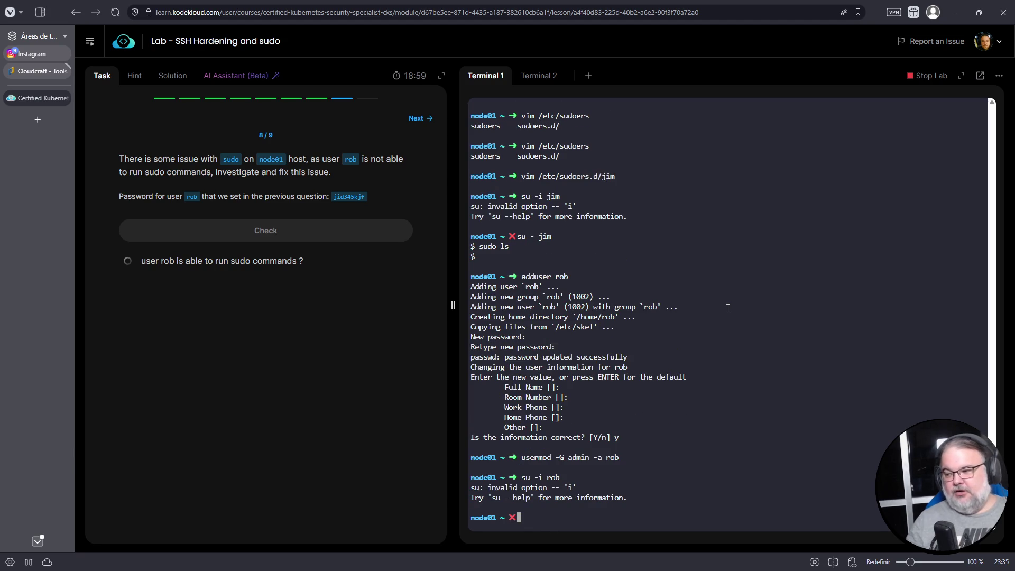
{"action": "type", "text": "sudo"}
{"action": "key", "text": "ctrl+c"}
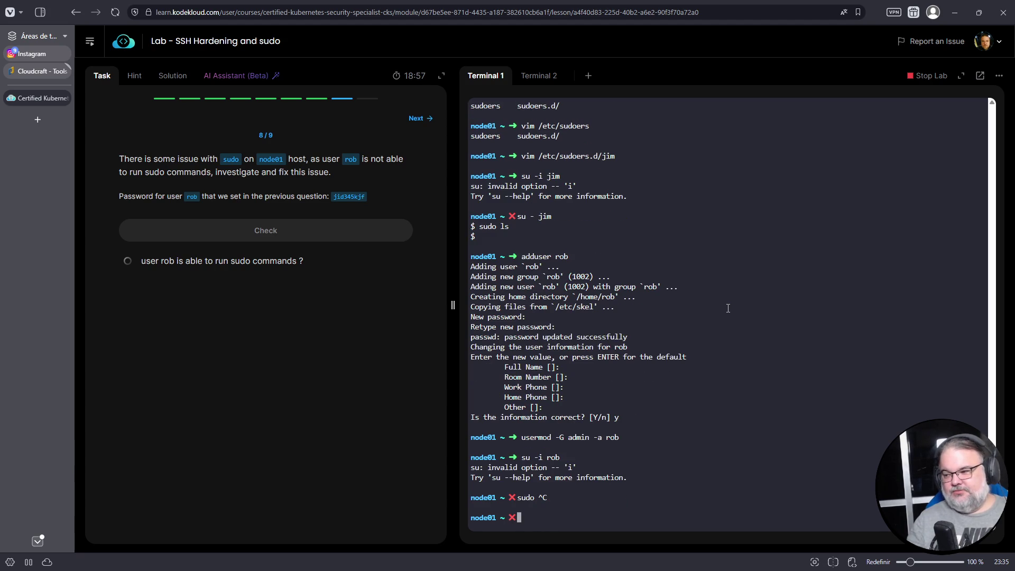
{"action": "type", "text": "su - rob"}
{"action": "key", "text": "Return"}
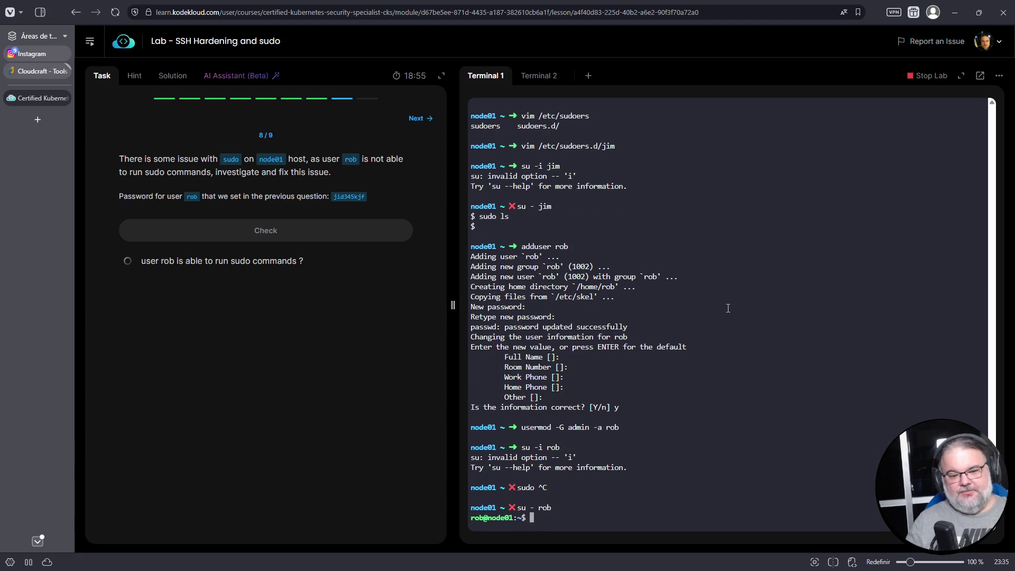
Step: Run ls in rob's home directory, which lists nothing
{"action": "type", "text": "ls"}
{"action": "key", "text": "Return"}
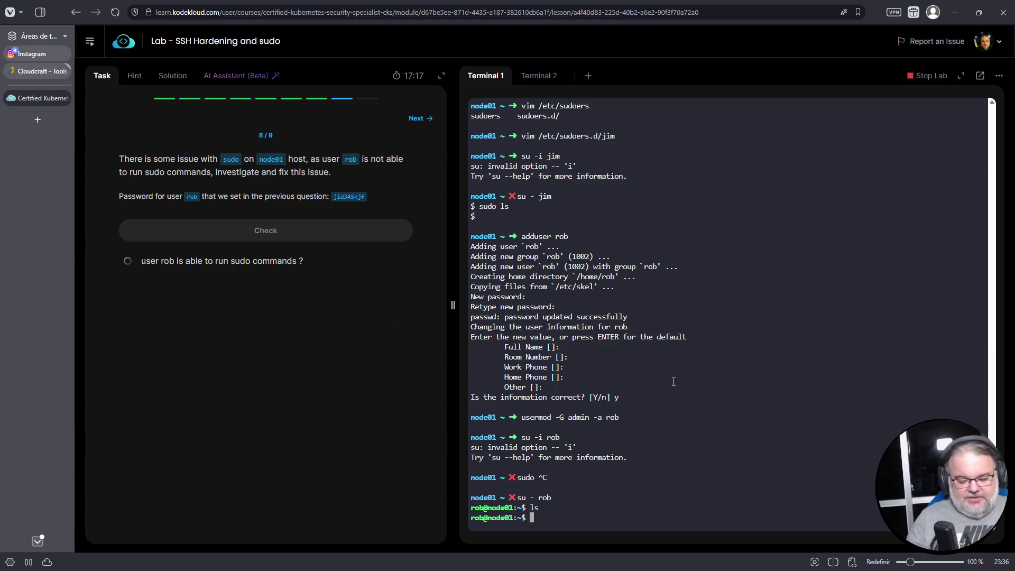
Step: Run sudo ls as rob with the task's password, which fails: rob isn't in sudoers
{"action": "type", "text": "sudo ls"}
{"action": "key", "text": "Return"}
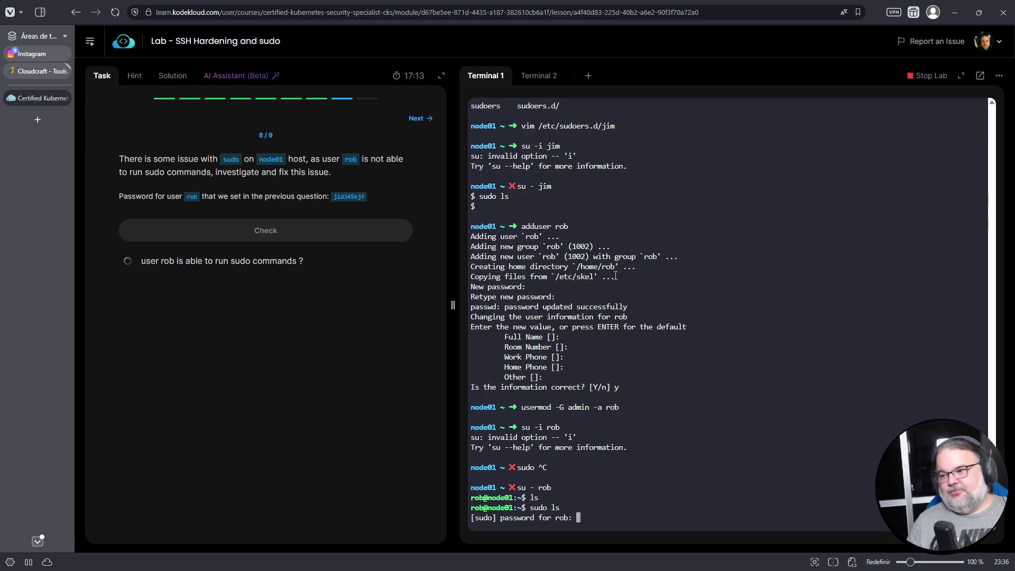
{"action": "left_click_drag", "start_coordinate": [334, 197], "coordinate": [365, 195]}
{"action": "right_click", "coordinate": [350, 198]}
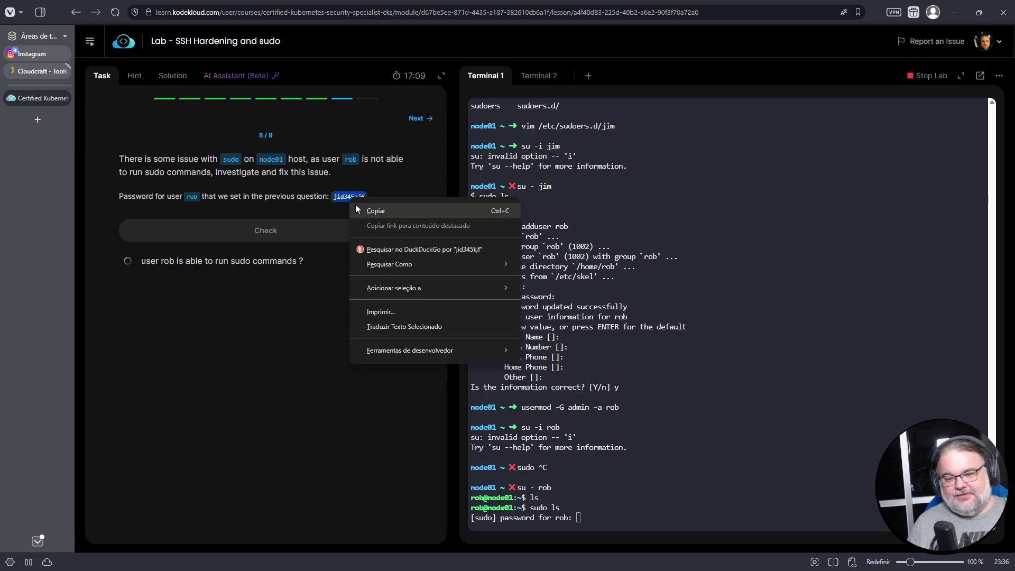
{"action": "left_click", "coordinate": [381, 214]}
{"action": "right_click", "coordinate": [756, 99]}
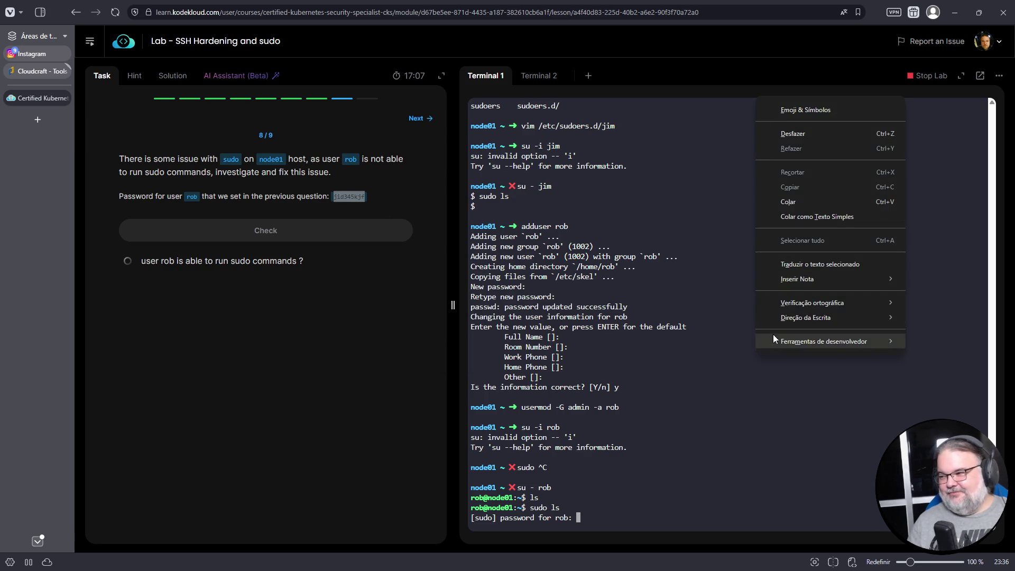
{"action": "left_click", "coordinate": [799, 203]}
{"action": "key", "text": "Return"}
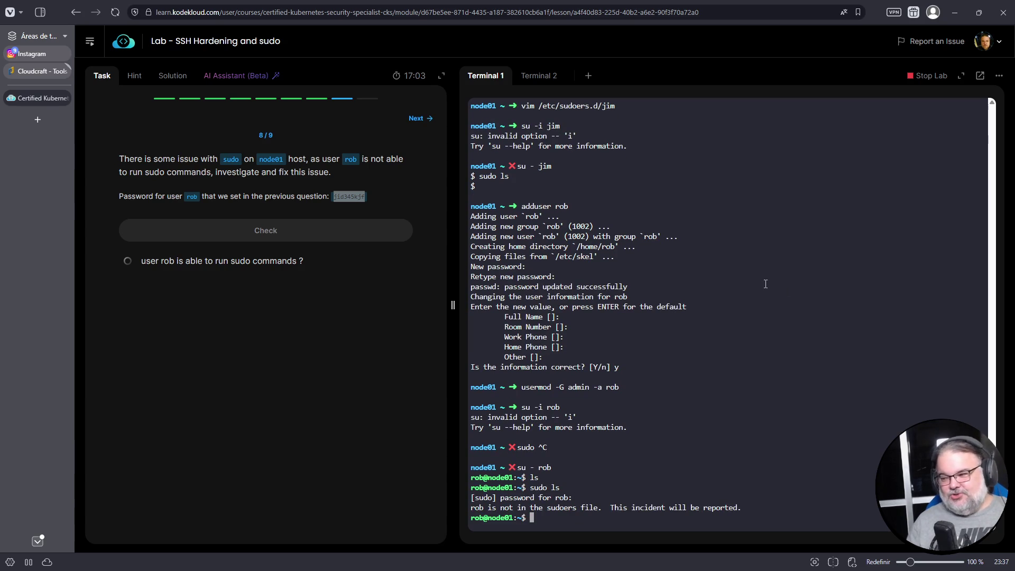
Step: Log out of rob's shell back to root and enter cat /etc/sudoers
{"action": "key", "text": "ctrl+c"}
{"action": "key", "text": "ctrl+d"}
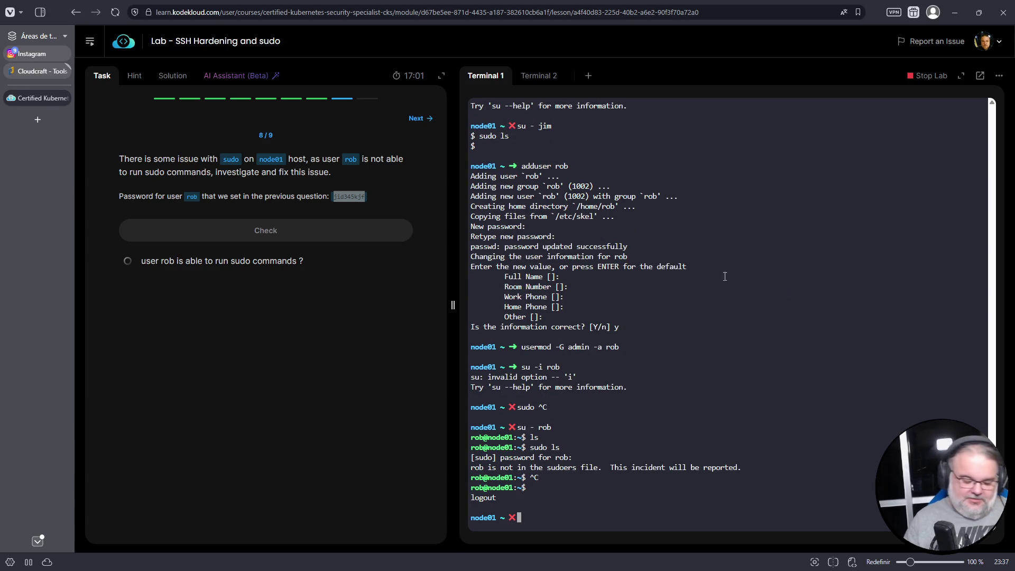
{"action": "type", "text": "cat /etc/"}
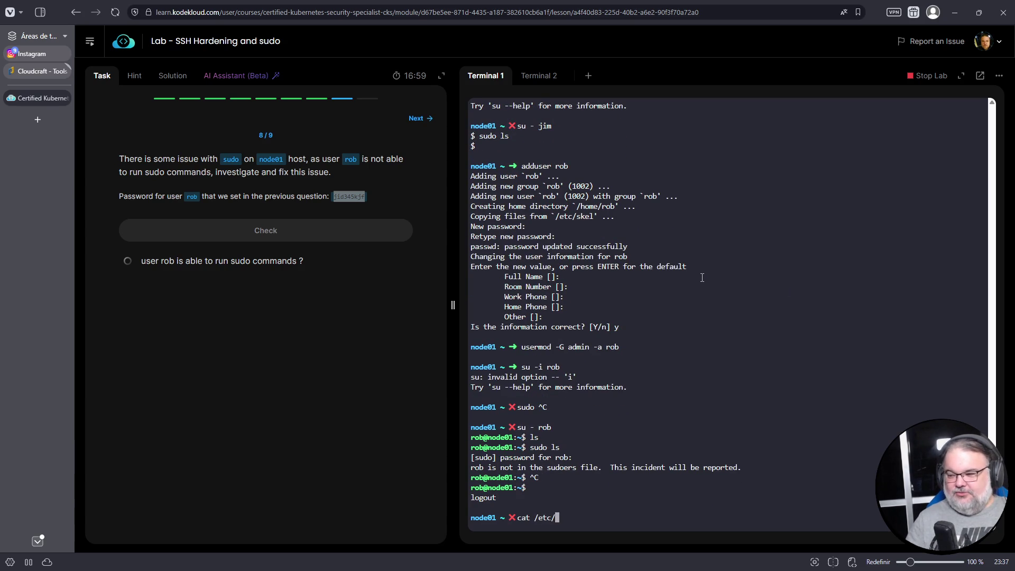
{"action": "type", "text": "sudoers"}
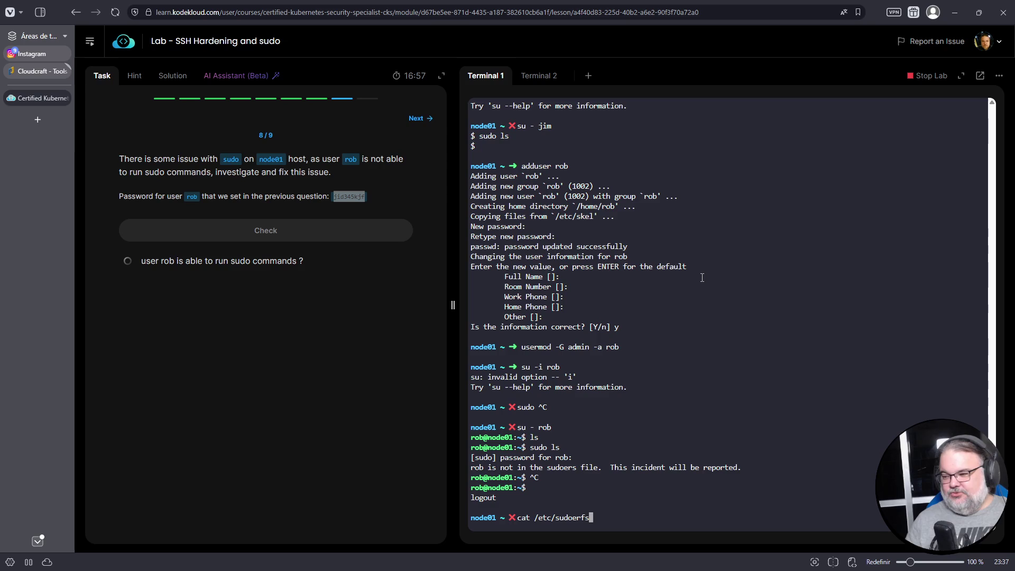
Step: Print /etc/sudoers and highlight the 'admin ALL=(ALL) ALL' group rule
{"action": "key", "text": "Return"}
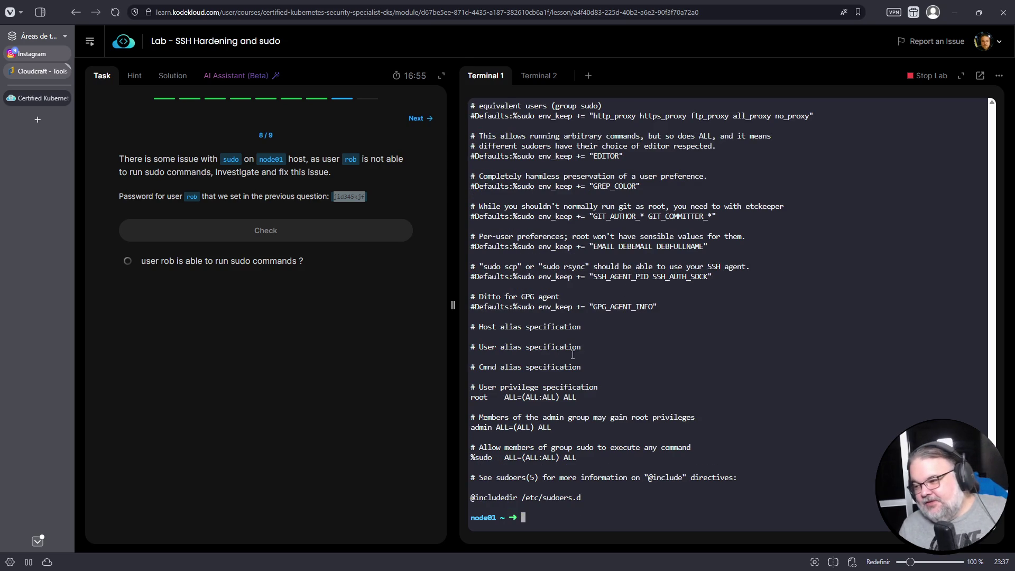
{"action": "triple_click", "coordinate": [507, 499]}
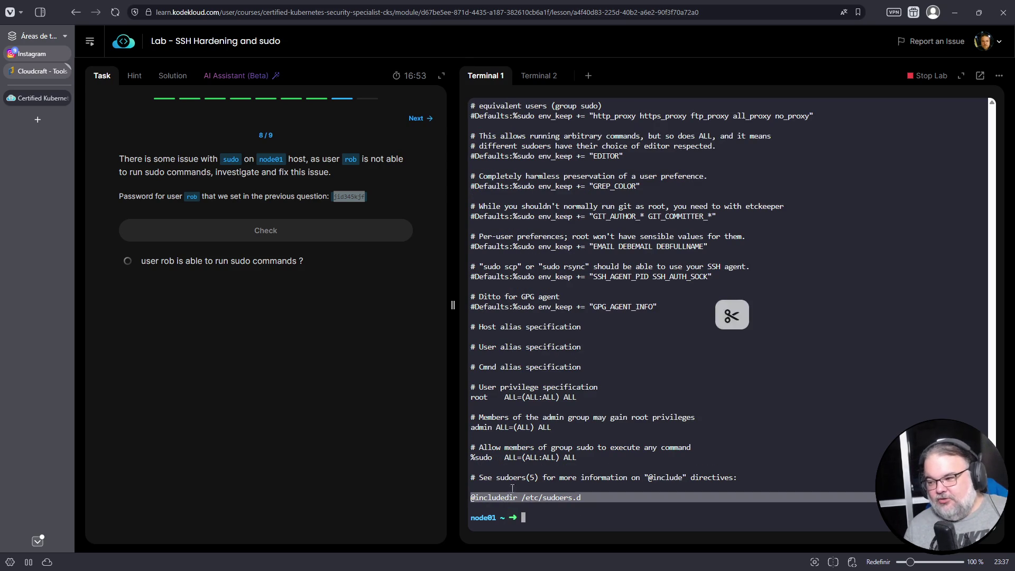
{"action": "triple_click", "coordinate": [523, 427]}
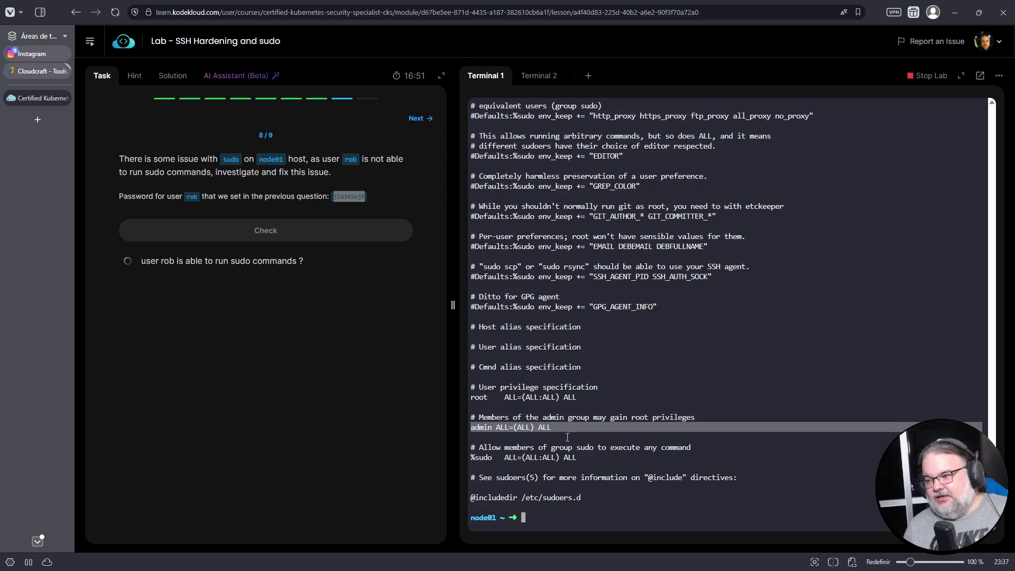
{"action": "triple_click", "coordinate": [516, 427]}
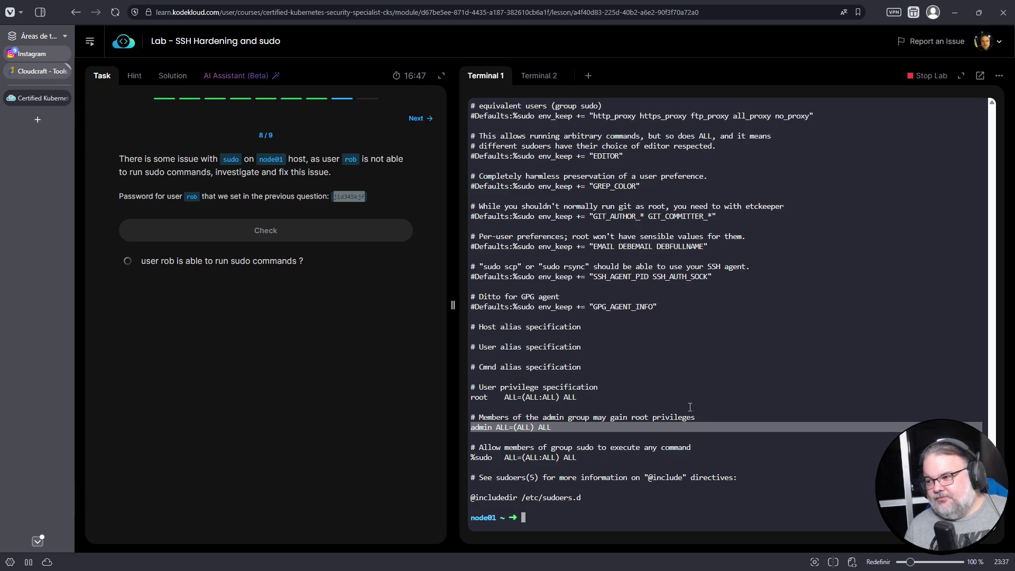
{"action": "double_click", "coordinate": [481, 427]}
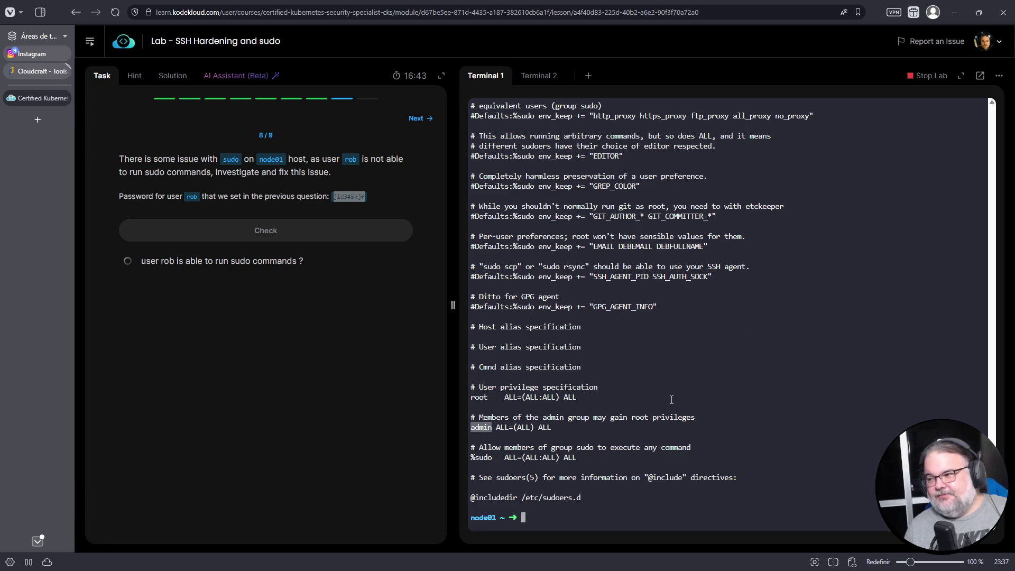
{"action": "scroll", "coordinate": [713, 392], "scroll_direction": "up", "scroll_amount": 7}
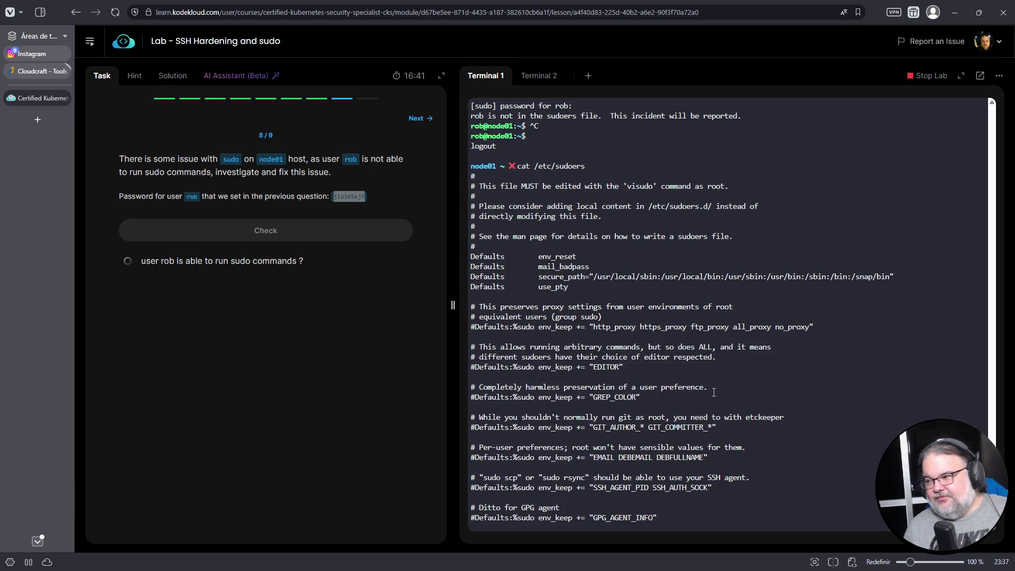
{"action": "scroll", "coordinate": [714, 392], "scroll_direction": "down", "scroll_amount": 7}
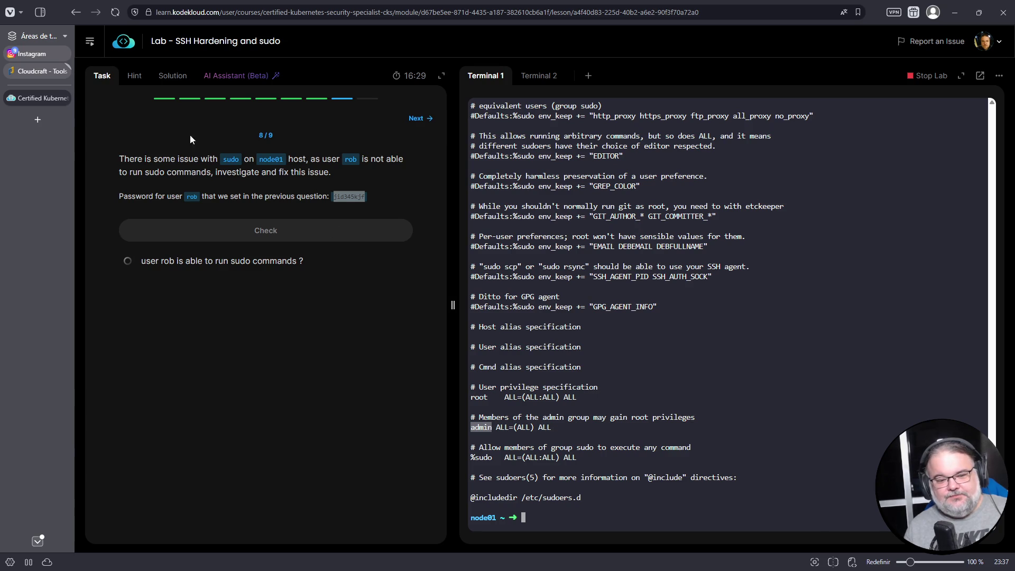
Step: Run id rob and highlight admin among rob's groups (rob, admin)
{"action": "left_click", "coordinate": [619, 453]}
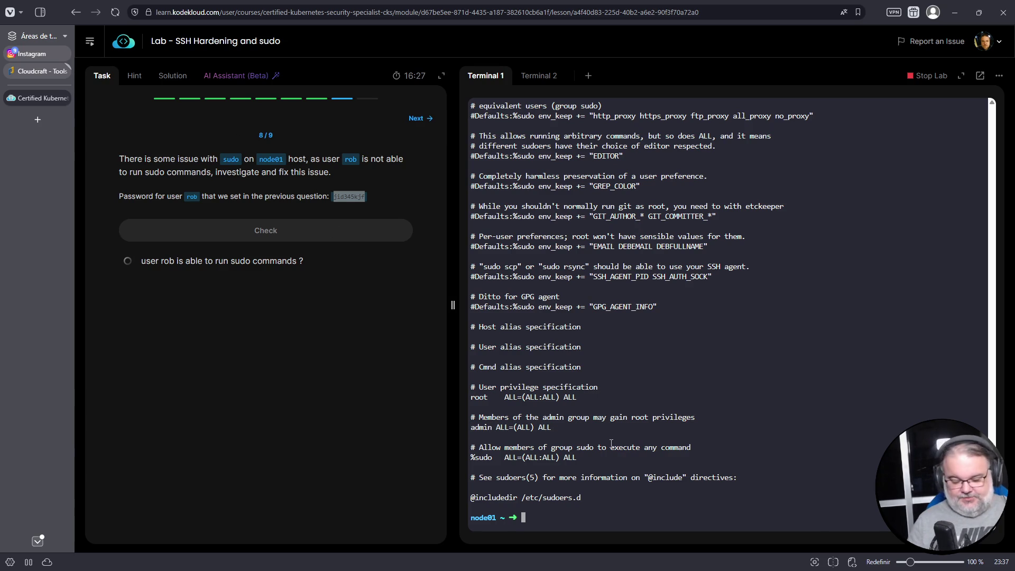
{"action": "type", "text": "clear"}
{"action": "key", "text": "BackSpace"}
{"action": "key", "text": "BackSpace"}
{"action": "key", "text": "BackSpace"}
{"action": "type", "text": "id "}
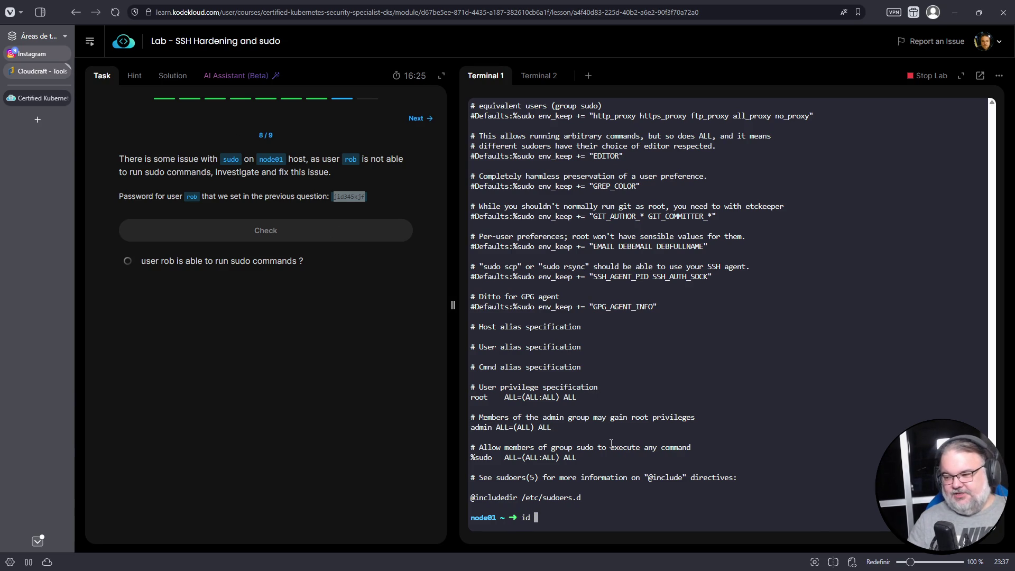
{"action": "type", "text": "rob"}
{"action": "key", "text": "Return"}
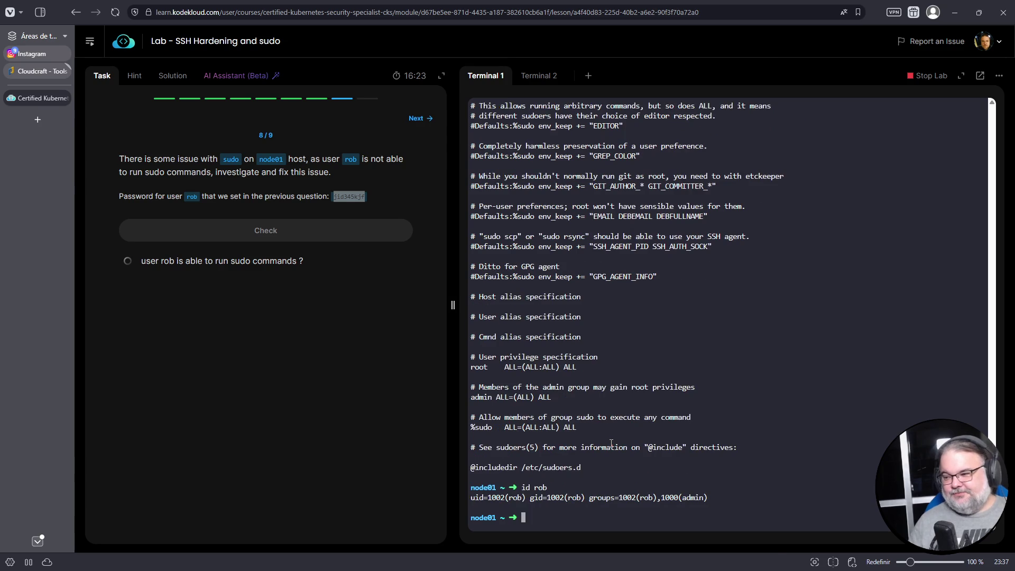
{"action": "double_click", "coordinate": [697, 498]}
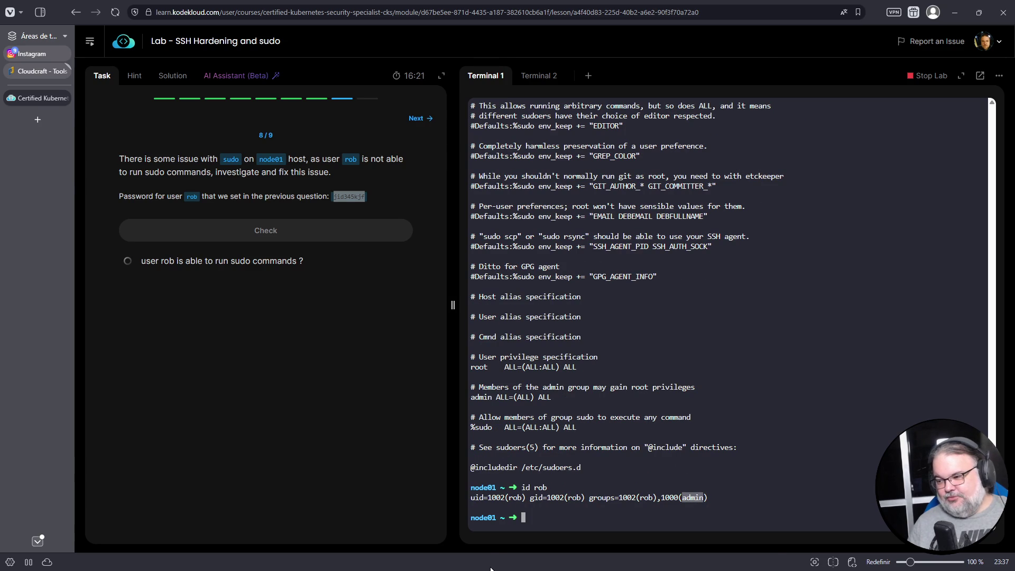
{"action": "left_click_drag", "start_coordinate": [471, 426], "coordinate": [476, 427]}
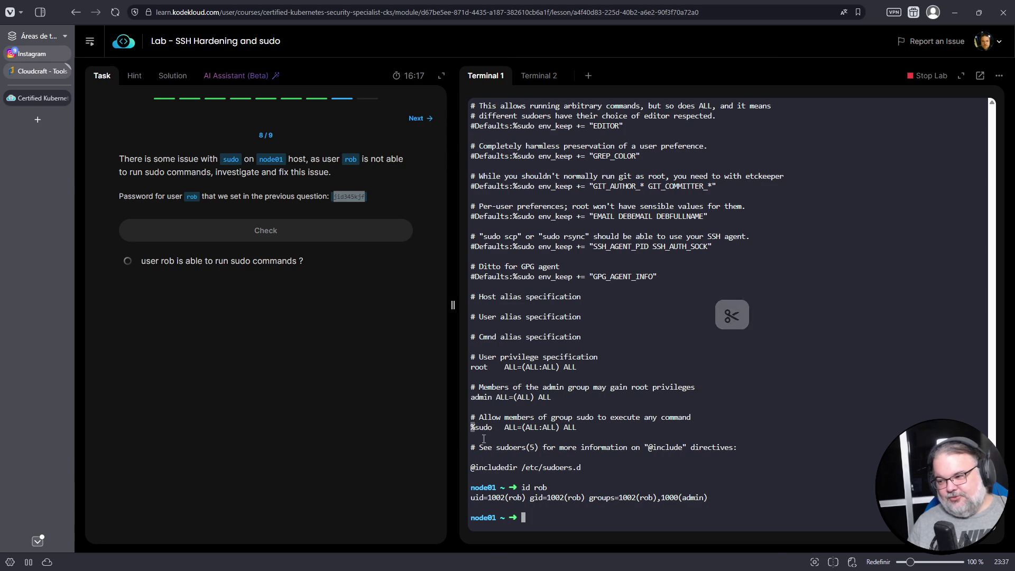
{"action": "left_click", "coordinate": [516, 418]}
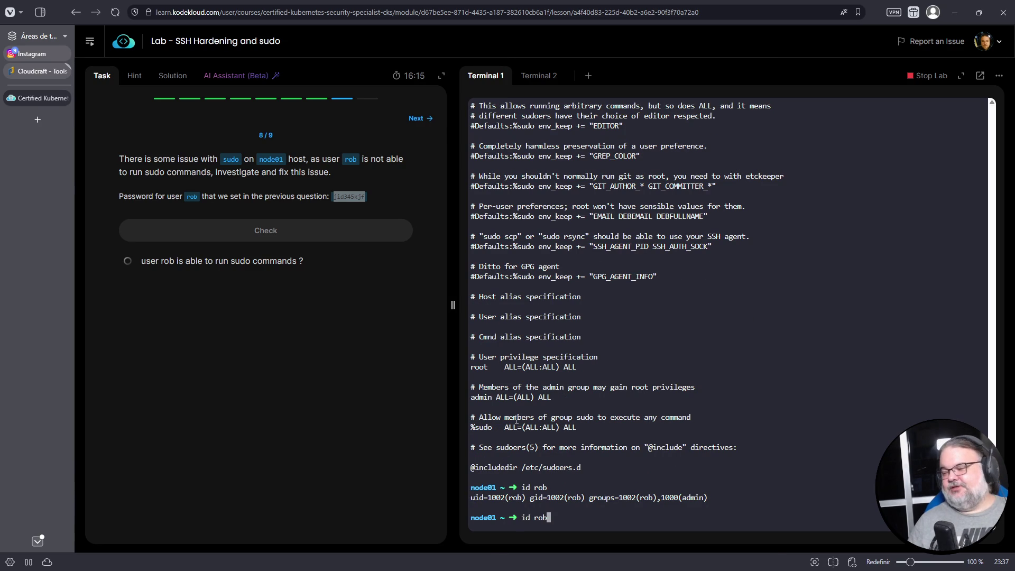
Step: In visudo, prefix the admin rule with % so it reads %admin, then save with :wq
{"action": "key", "text": "ctrl+c"}
{"action": "type", "text": "visudo"}
{"action": "key", "text": "Return"}
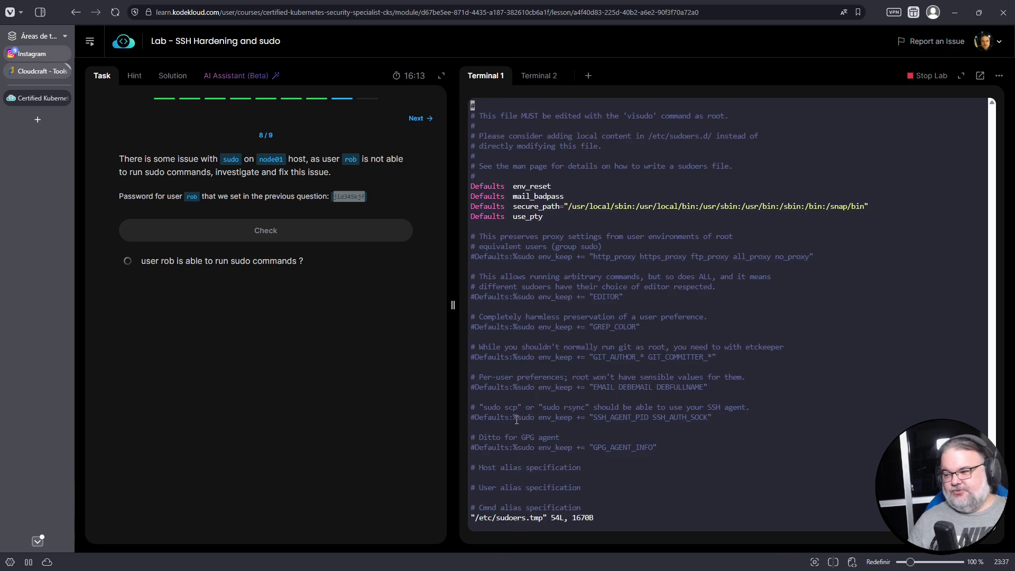
{"action": "key", "text": "shift+g"}
{"action": "key", "text": "Up"}
{"action": "key", "text": "Up"}
{"action": "key", "text": "Up"}
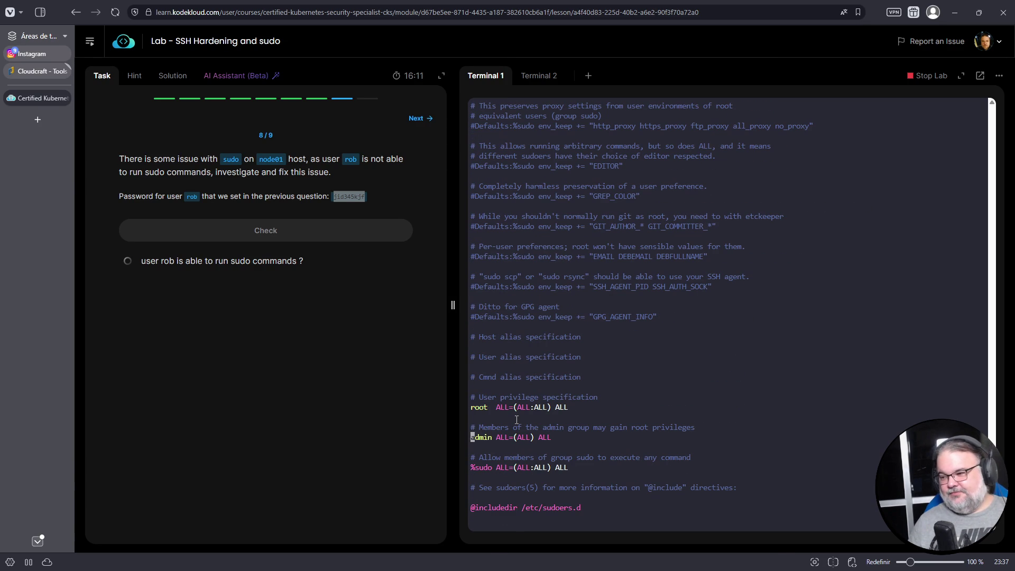
{"action": "key", "text": "Down"}
{"action": "type", "text": "i%"}
{"action": "key", "text": "Escape"}
{"action": "type", "text": ":wq"}
{"action": "key", "text": "Return"}
{"action": "type", "text": "sudo s"}
{"action": "key", "text": "ctrl+c"}
Step: Switch to rob with su - rob and run sudo ls
{"action": "type", "text": "su - "}
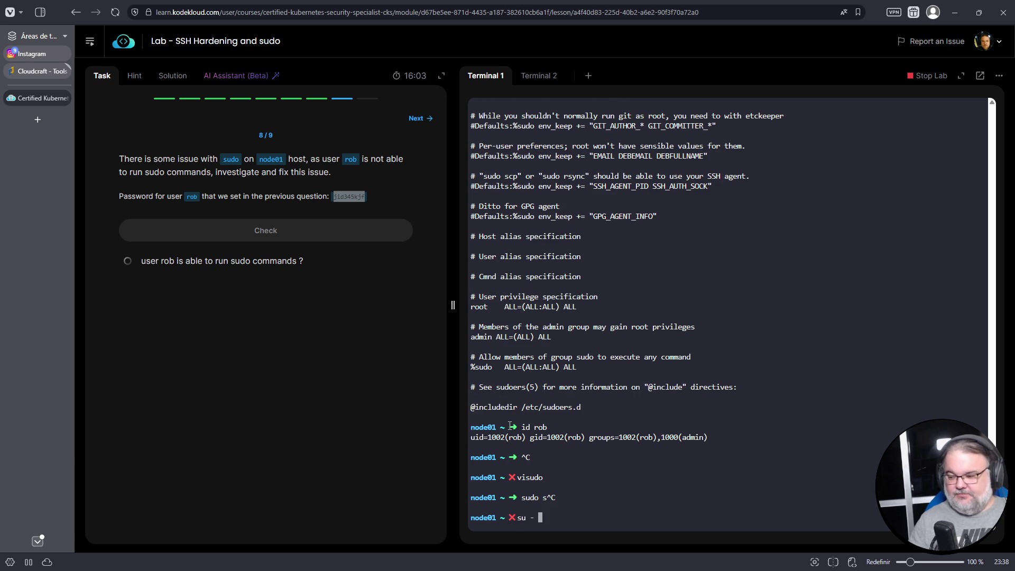
{"action": "type", "text": "rob"}
{"action": "key", "text": "Return"}
{"action": "type", "text": "sudo ls"}
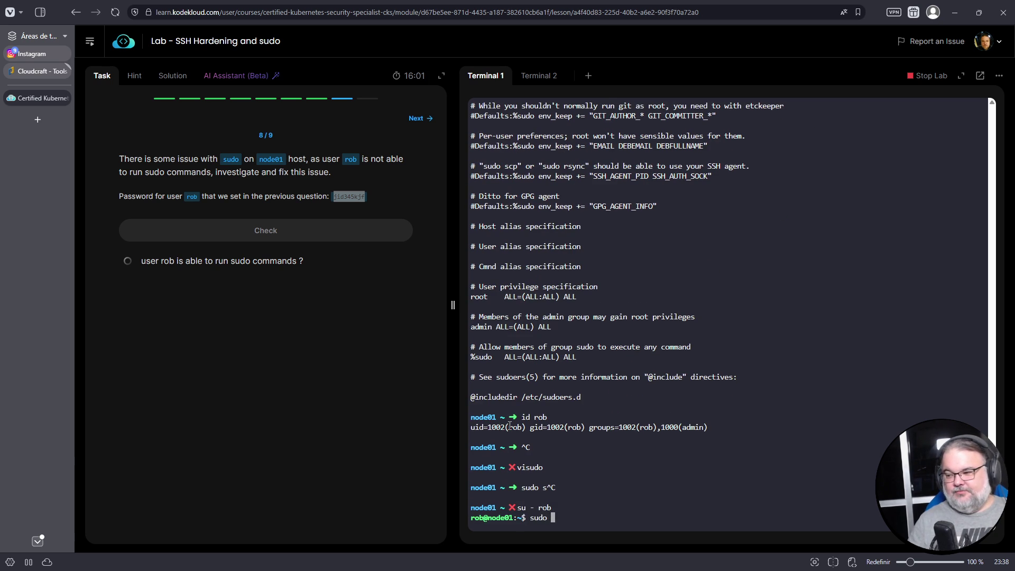
{"action": "key", "text": "Return"}
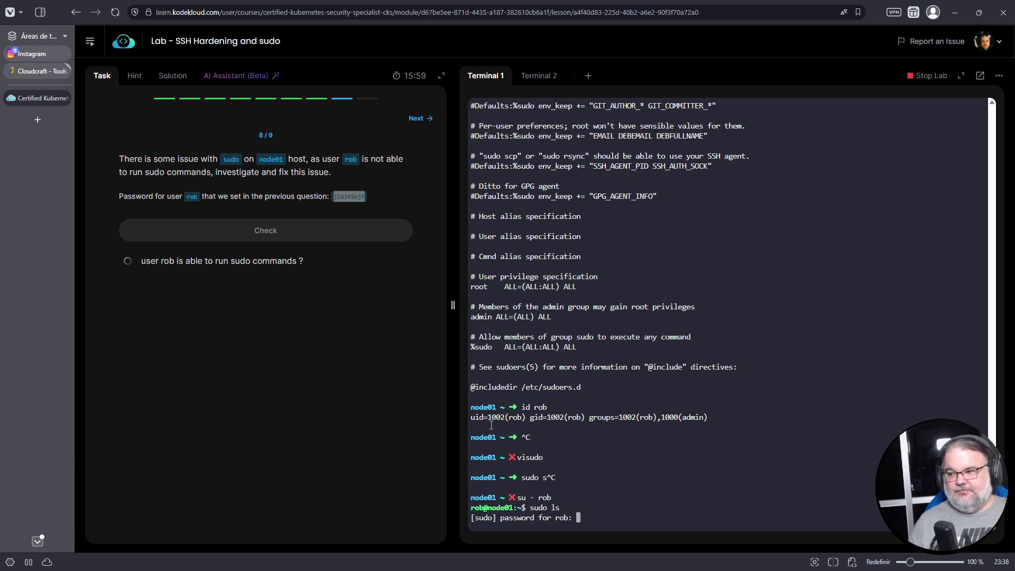
Step: Copy rob's password from the task text and paste it into the sudo prompt
{"action": "right_click", "coordinate": [351, 200]}
{"action": "left_click", "coordinate": [366, 211]}
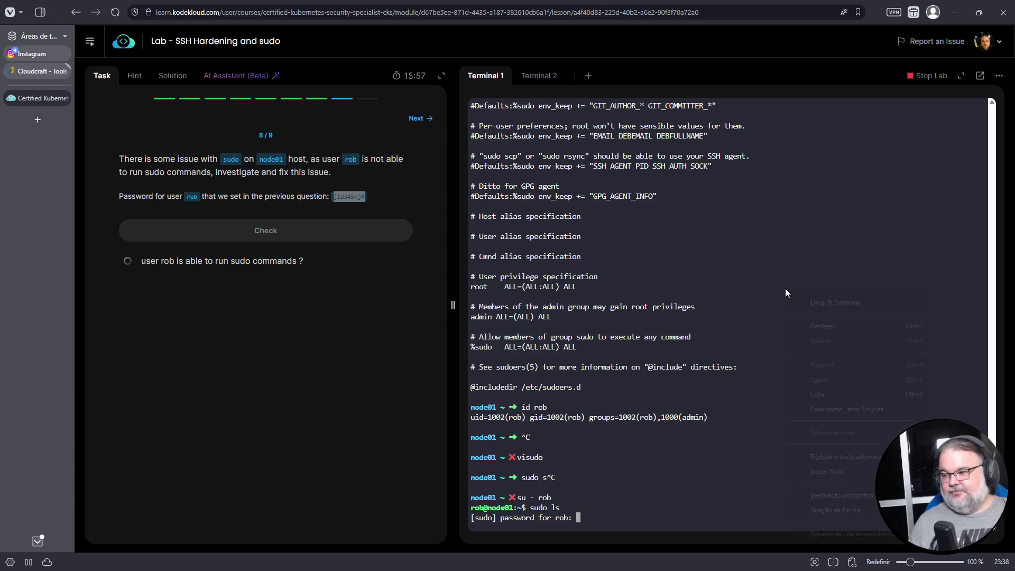
{"action": "right_click", "coordinate": [785, 289]}
{"action": "left_click", "coordinate": [823, 389]}
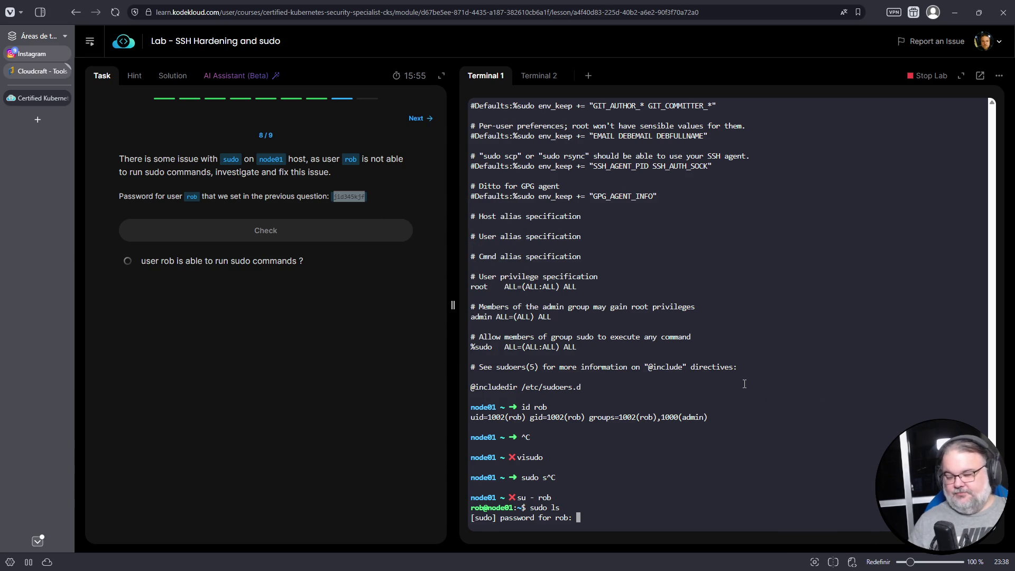
{"action": "key", "text": "Return"}
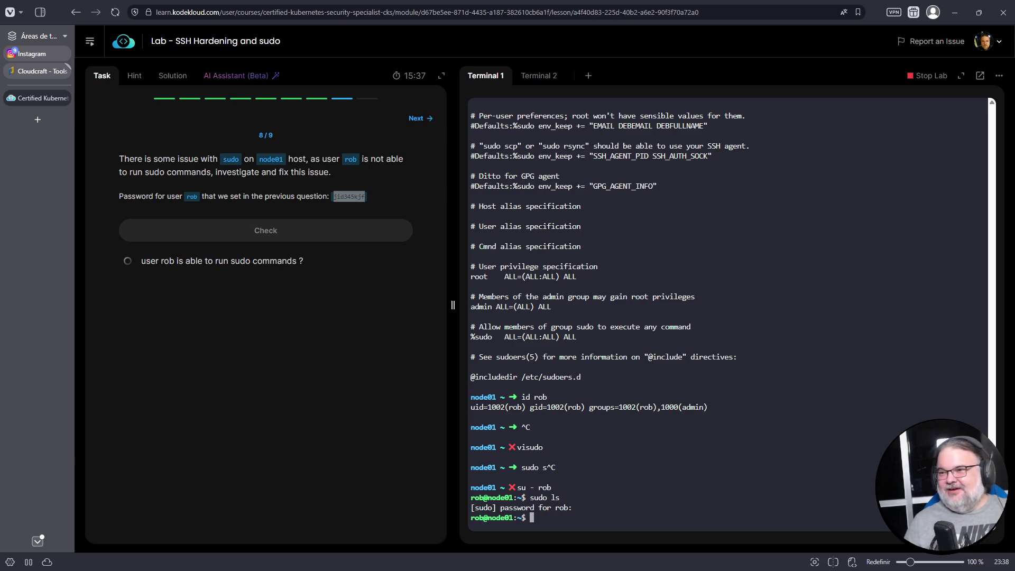
Step: Search for 'duck duck go maps' in a new Vivaldi tab
{"action": "left_click", "coordinate": [37, 120]}
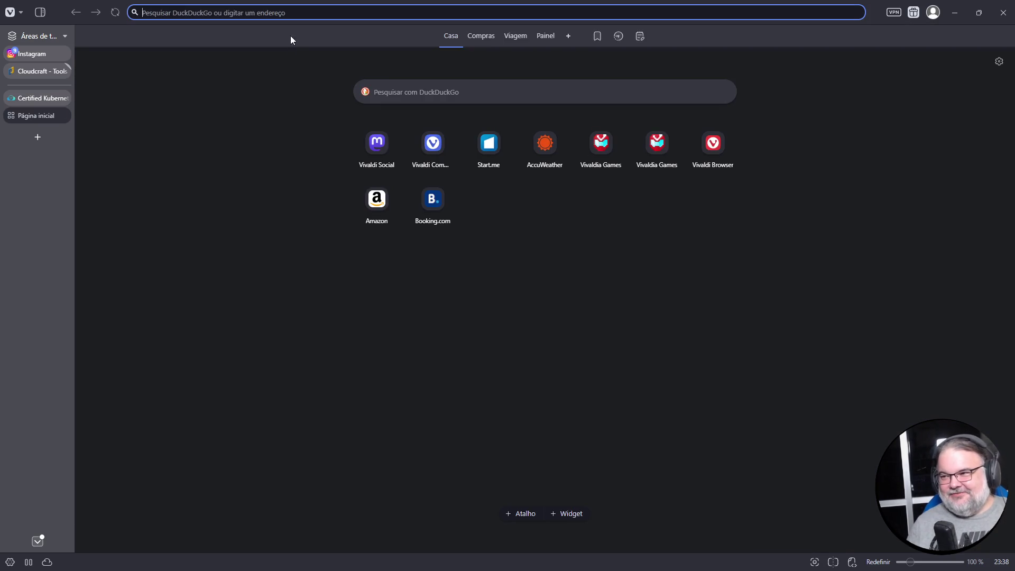
{"action": "left_click", "coordinate": [307, 15]}
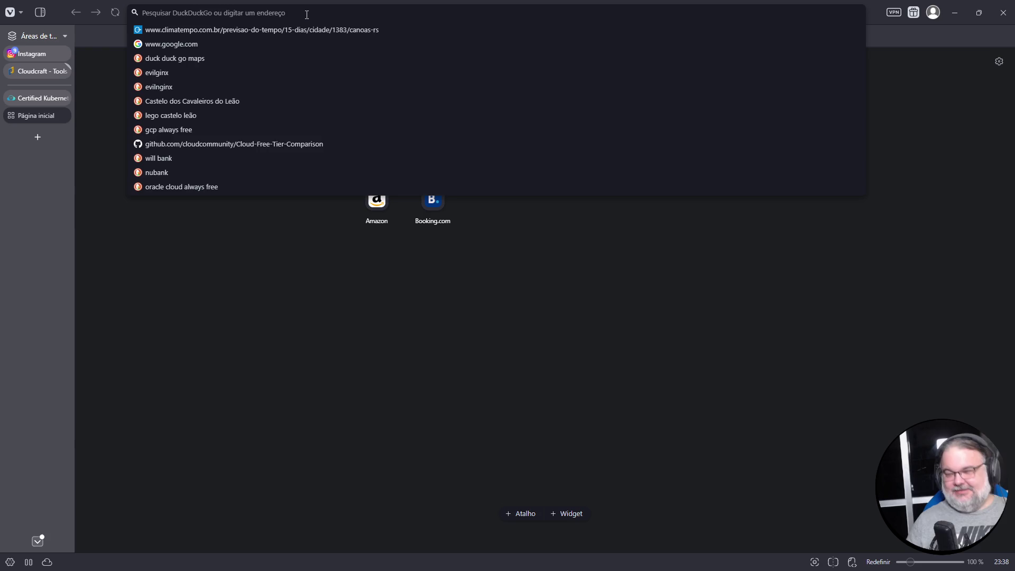
{"action": "type", "text": "duck "}
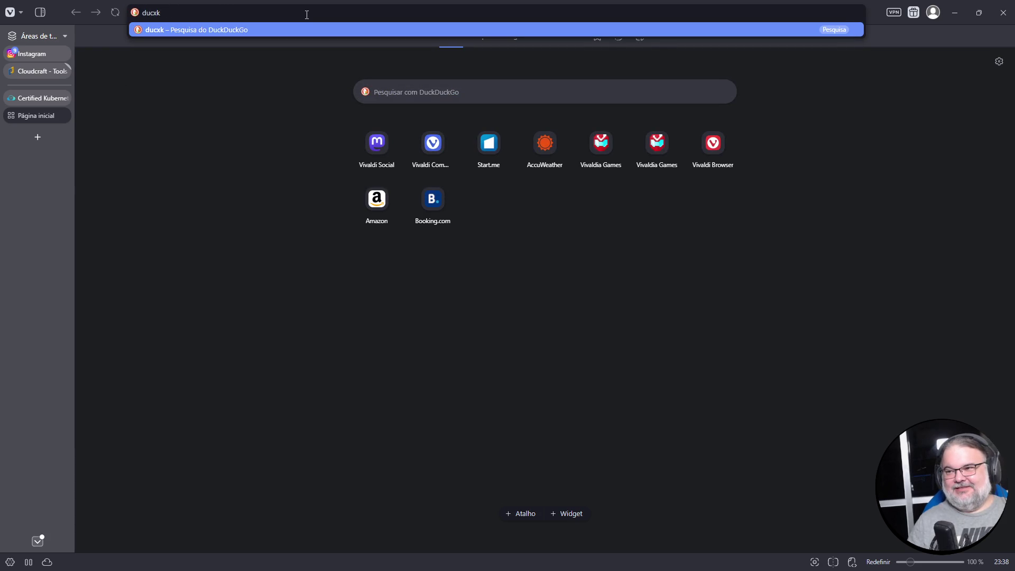
{"action": "type", "text": "duck go"}
{"action": "key", "text": "Return"}
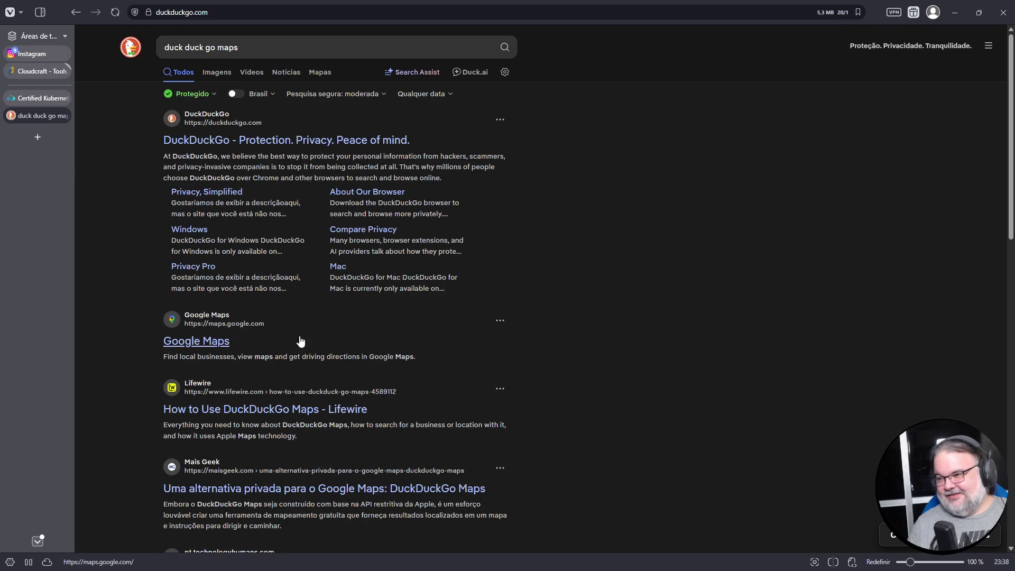
Step: Switch to the Maps view and search for 'canoas'
{"action": "left_click", "coordinate": [316, 73]}
{"action": "left_click", "coordinate": [194, 39]}
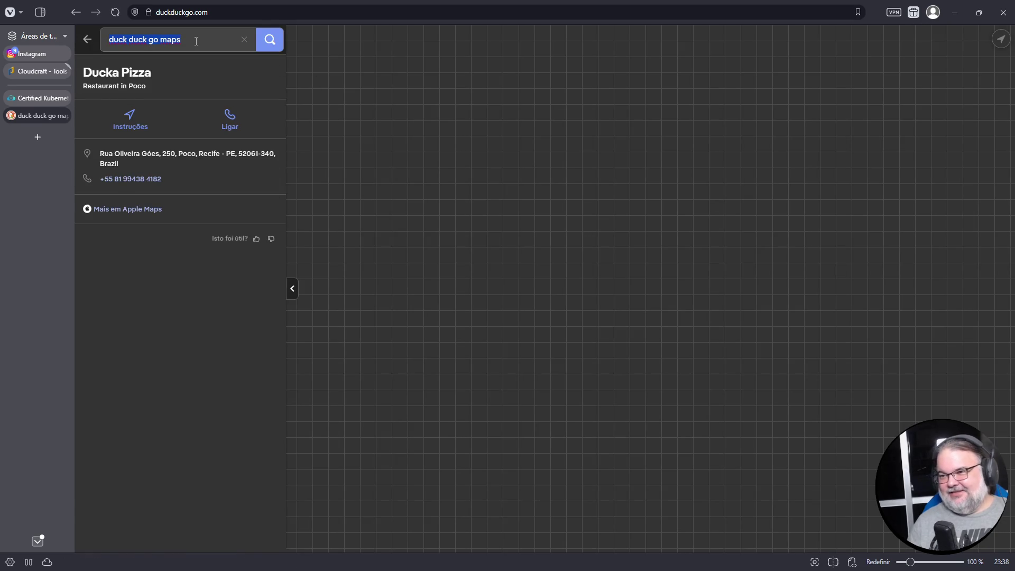
{"action": "type", "text": "canoas"}
{"action": "key", "text": "Return"}
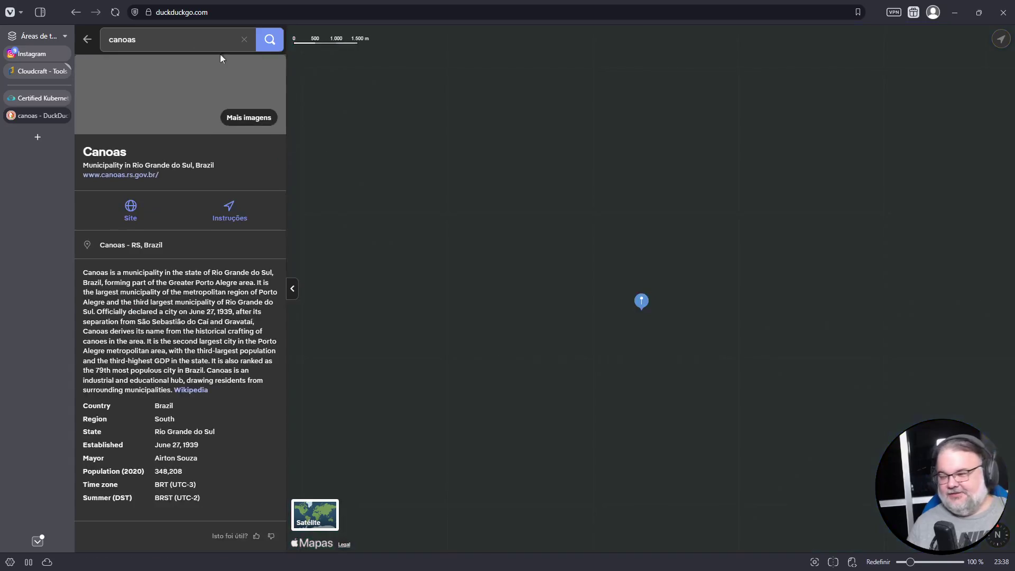
Step: Pan and zoom around Canoas, Porto Alegre, Gravataí and Esteio
{"action": "scroll", "coordinate": [750, 264], "scroll_direction": "down", "scroll_amount": 5}
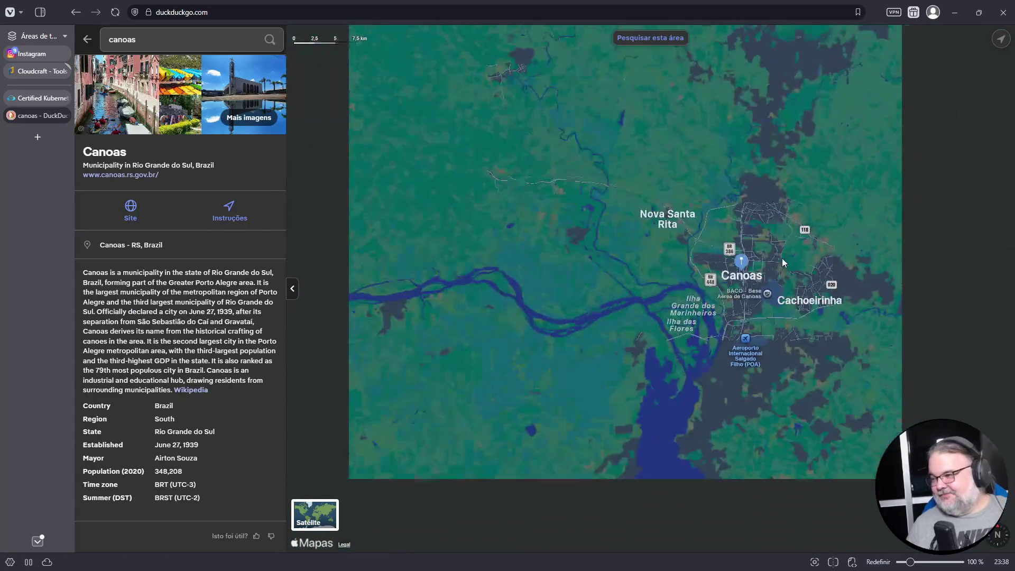
{"action": "mouse_move", "coordinate": [821, 245]}
{"action": "left_mouse_down"}
{"action": "mouse_move", "coordinate": [548, 176]}
{"action": "mouse_move", "coordinate": [616, 209]}
{"action": "left_mouse_up"}
{"action": "scroll", "coordinate": [613, 212], "scroll_direction": "up", "scroll_amount": 3}
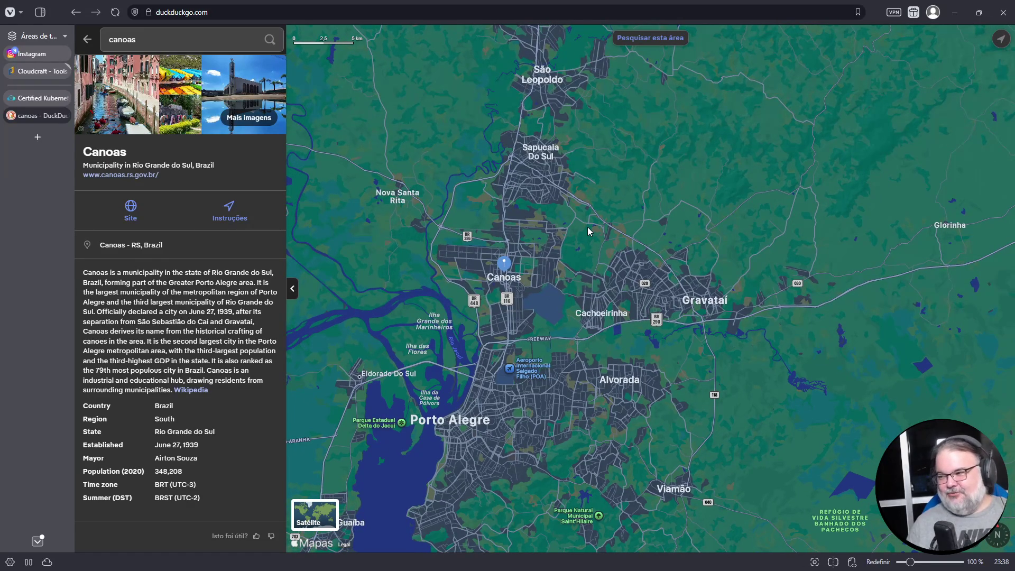
{"action": "left_click_drag", "start_coordinate": [697, 246], "coordinate": [670, 164]}
{"action": "scroll", "coordinate": [617, 249], "scroll_direction": "down", "scroll_amount": 1}
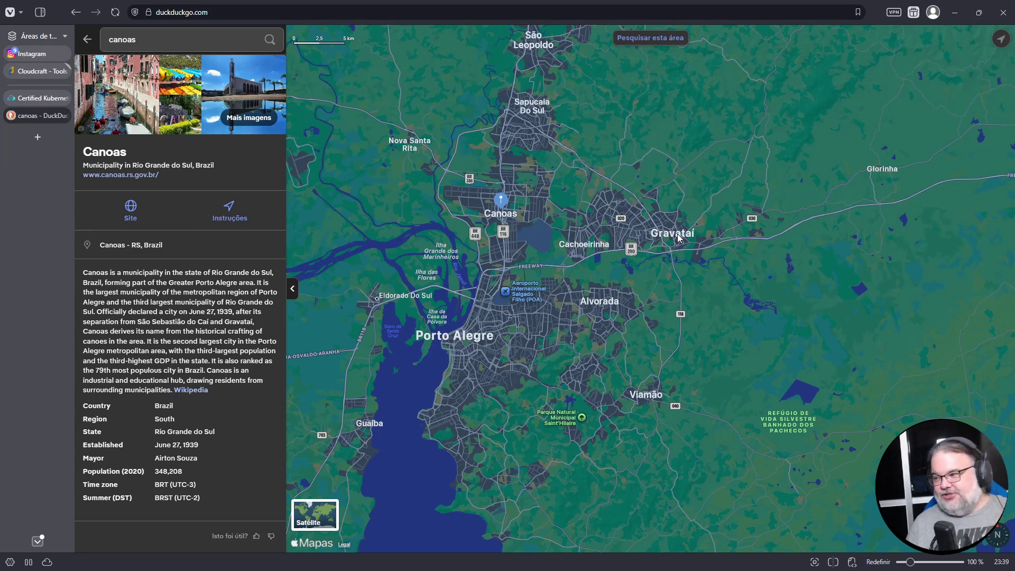
{"action": "scroll", "coordinate": [673, 238], "scroll_direction": "up", "scroll_amount": 5}
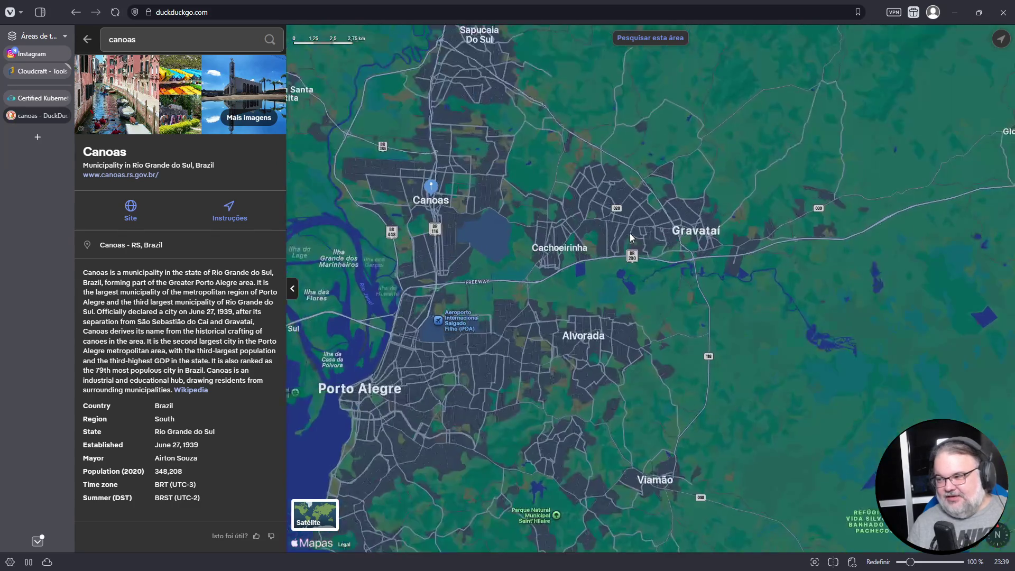
{"action": "mouse_move", "coordinate": [530, 179]}
{"action": "left_mouse_down"}
{"action": "mouse_move", "coordinate": [623, 265]}
{"action": "mouse_move", "coordinate": [641, 296]}
{"action": "left_mouse_up"}
{"action": "scroll", "coordinate": [610, 255], "scroll_direction": "up", "scroll_amount": 3}
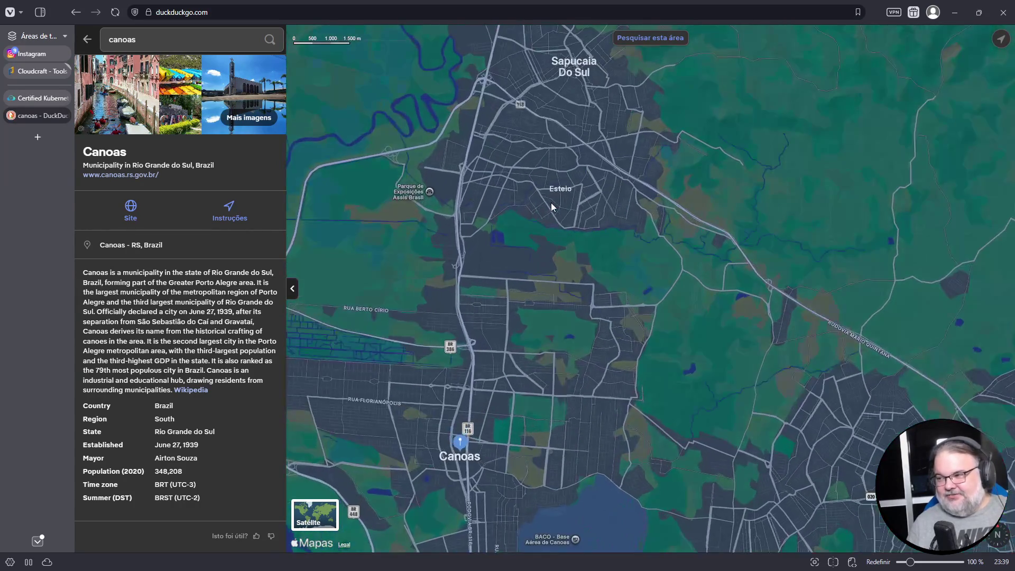
{"action": "left_click_drag", "start_coordinate": [551, 206], "coordinate": [531, 310]}
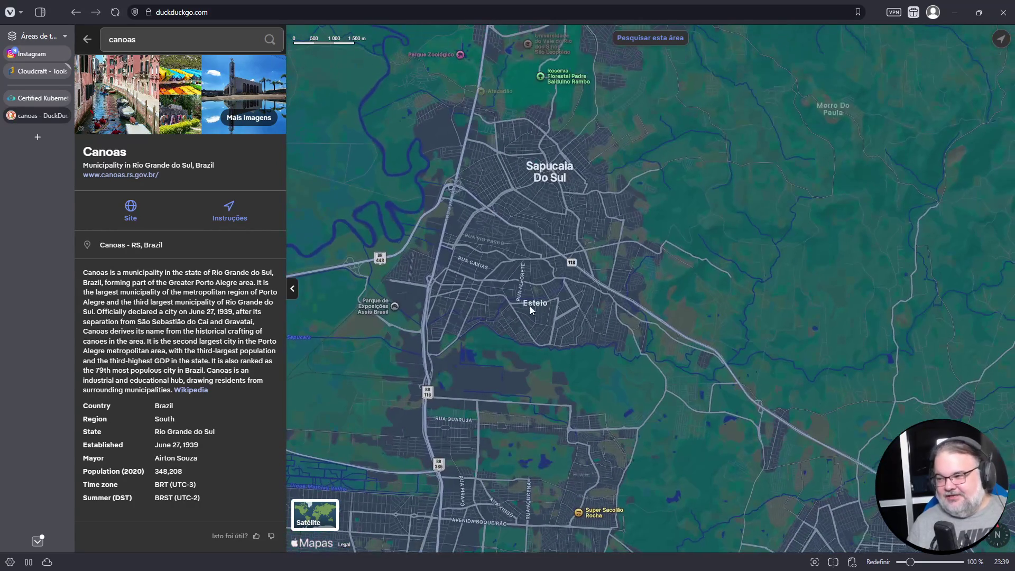
{"action": "scroll", "coordinate": [529, 305], "scroll_direction": "down", "scroll_amount": 2}
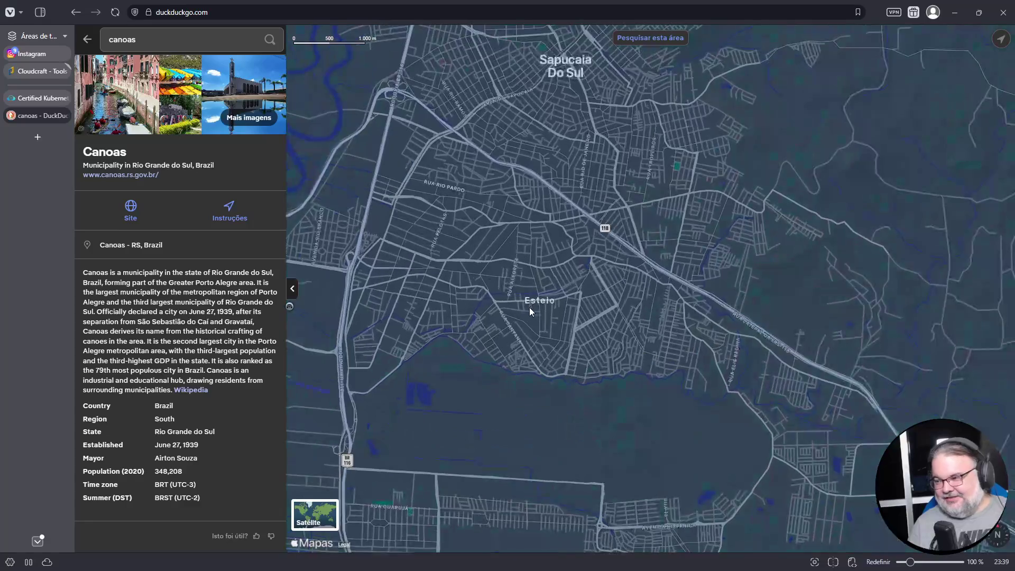
{"action": "scroll", "coordinate": [530, 301], "scroll_direction": "down", "scroll_amount": 4}
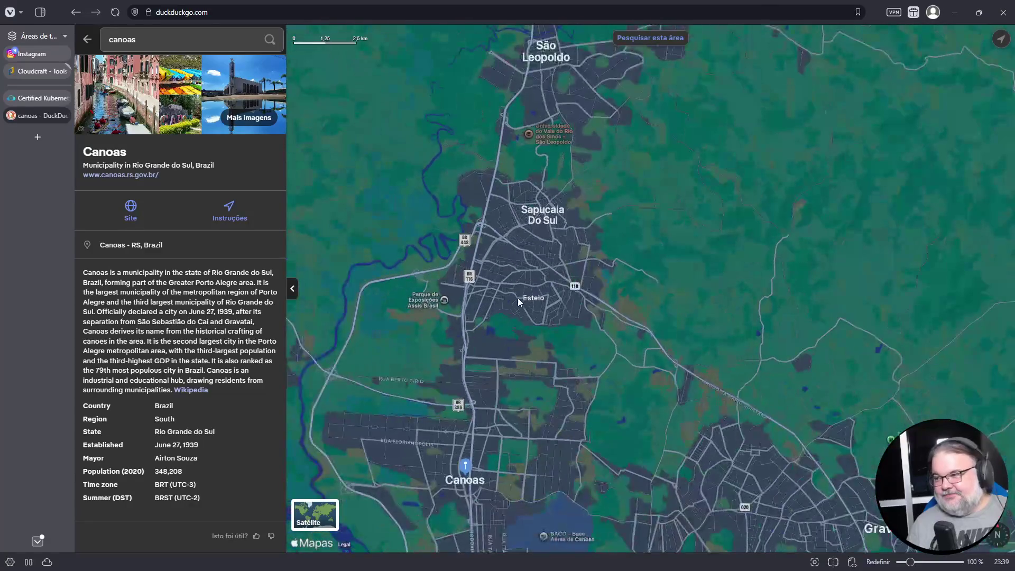
{"action": "scroll", "coordinate": [538, 230], "scroll_direction": "down", "scroll_amount": 2}
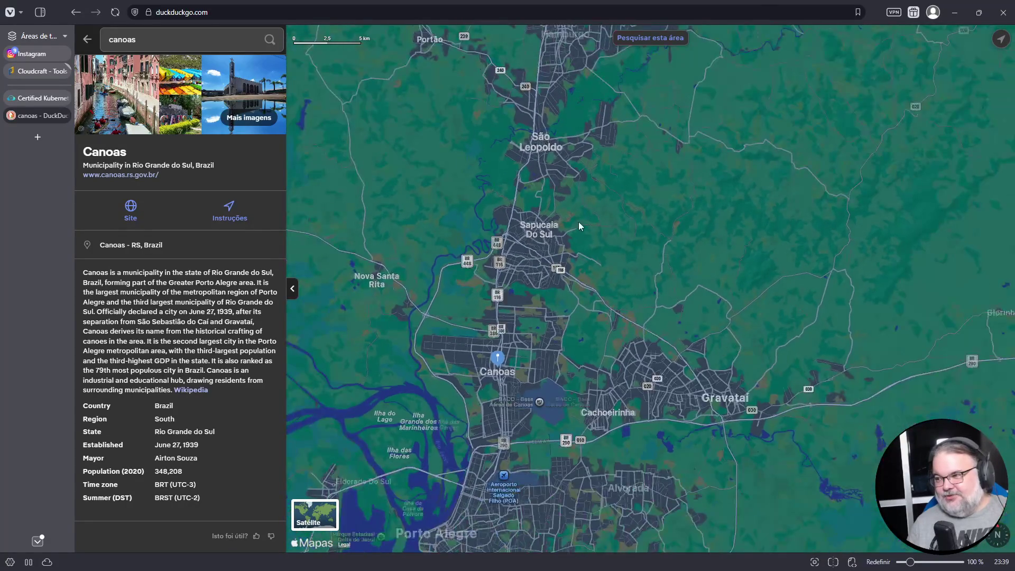
Step: Move the map north to Novo Hamburgo, São Leopoldo, Sapiranga and Taquara
{"action": "left_click_drag", "start_coordinate": [574, 117], "coordinate": [596, 315]}
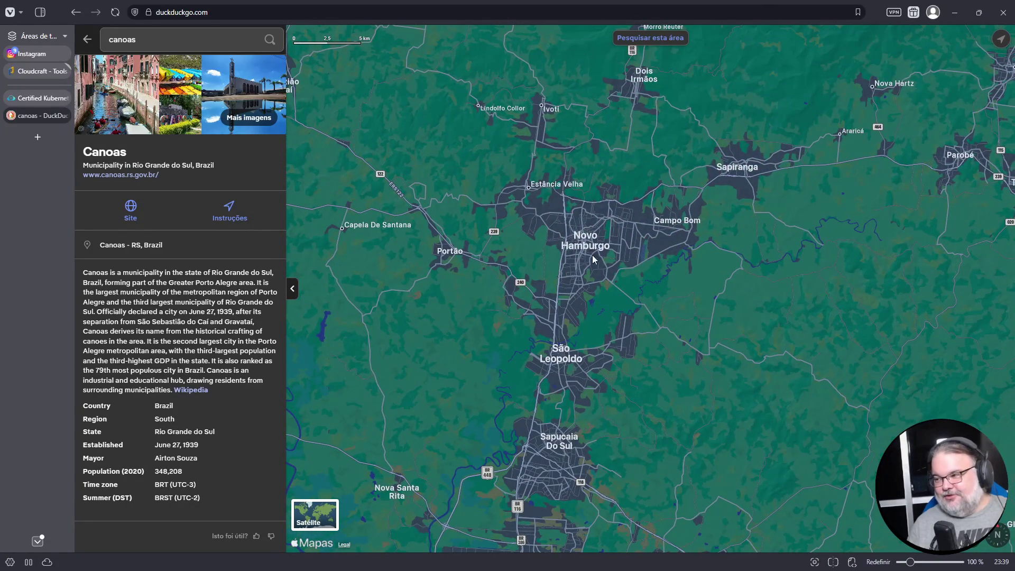
{"action": "mouse_move", "coordinate": [592, 255]}
{"action": "left_mouse_down"}
{"action": "mouse_move", "coordinate": [532, 341]}
{"action": "mouse_move", "coordinate": [467, 332]}
{"action": "mouse_move", "coordinate": [620, 296]}
{"action": "mouse_move", "coordinate": [668, 299]}
{"action": "left_mouse_up"}
{"action": "scroll", "coordinate": [468, 332], "scroll_direction": "down", "scroll_amount": 3}
{"action": "scroll", "coordinate": [669, 309], "scroll_direction": "down", "scroll_amount": 2}
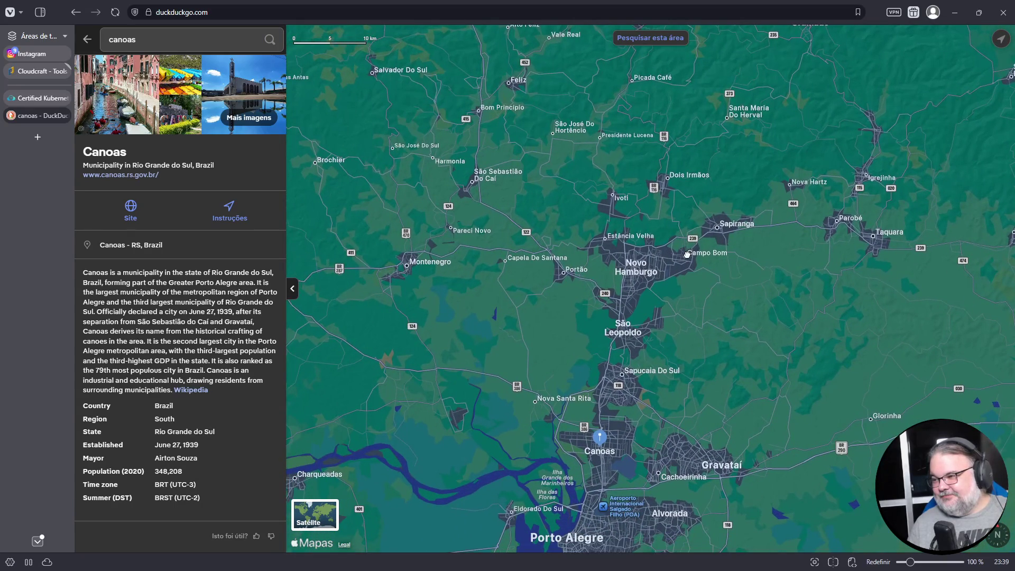
{"action": "scroll", "coordinate": [669, 308], "scroll_direction": "down", "scroll_amount": 3}
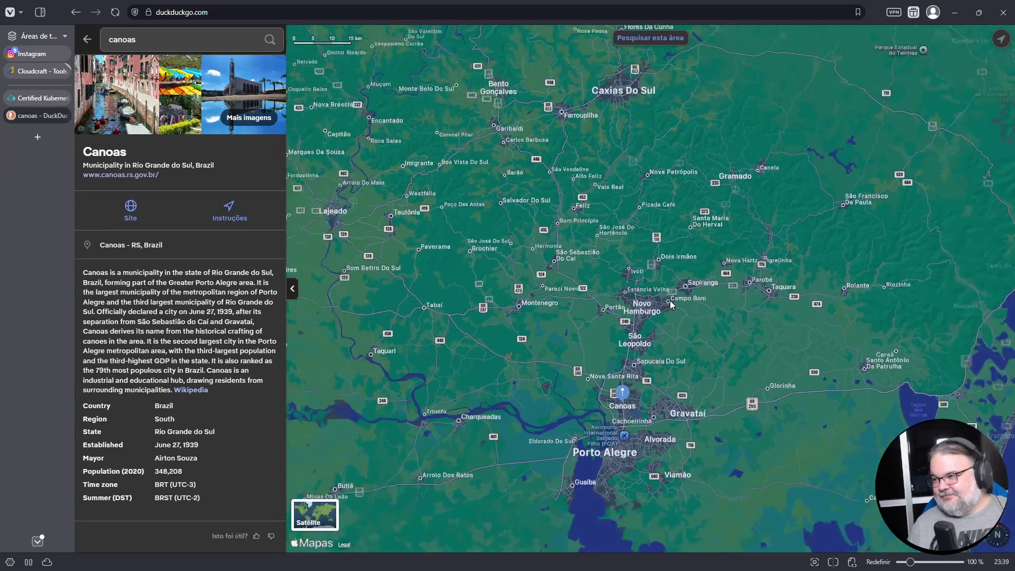
Step: Pan south to Lagoa dos Patos, Pelotas and Rio Grande, then back north to Porto Alegre
{"action": "left_click_drag", "start_coordinate": [661, 351], "coordinate": [673, 176]}
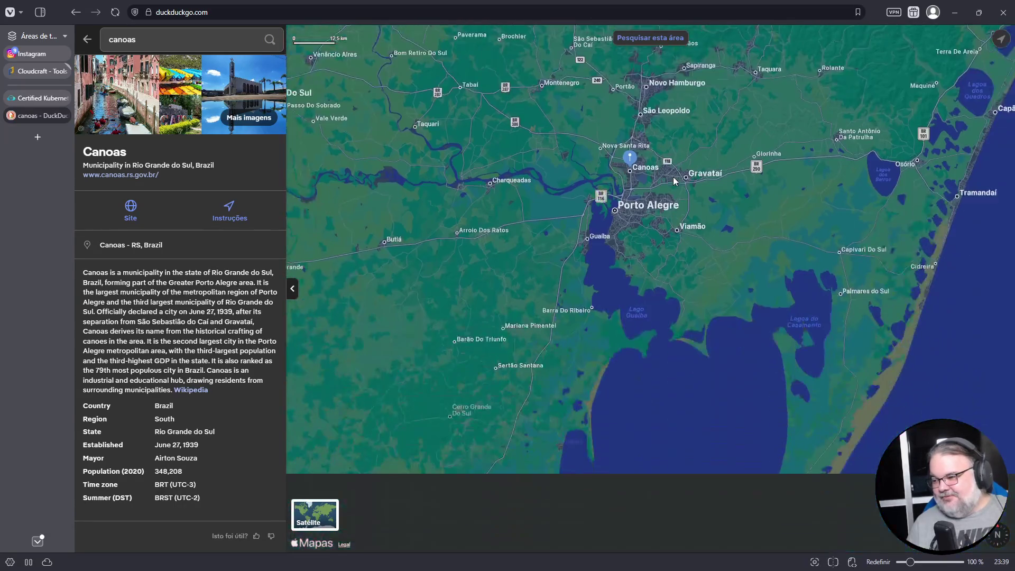
{"action": "left_click_drag", "start_coordinate": [600, 252], "coordinate": [642, 109]}
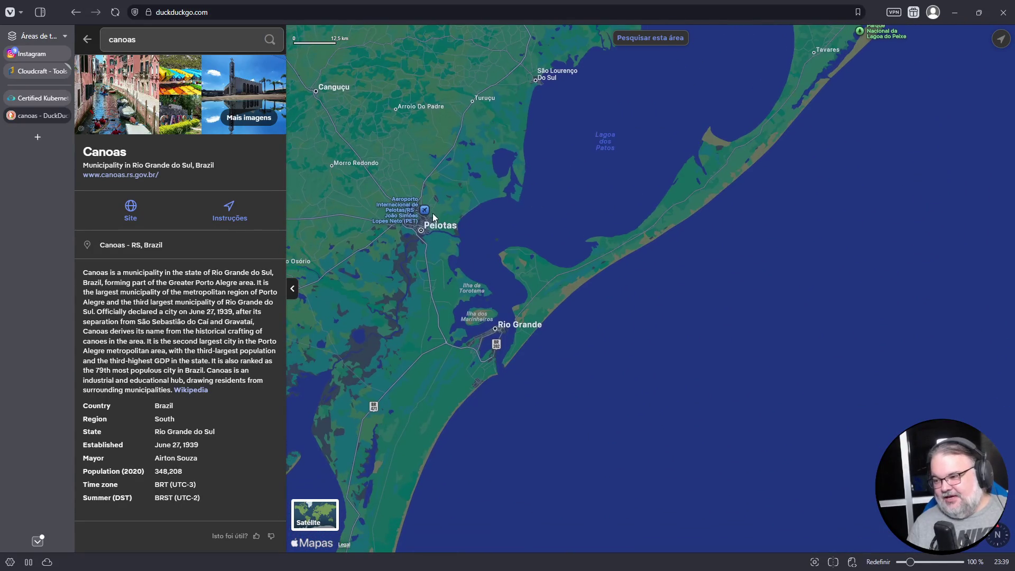
{"action": "left_click_drag", "start_coordinate": [425, 280], "coordinate": [515, 173]}
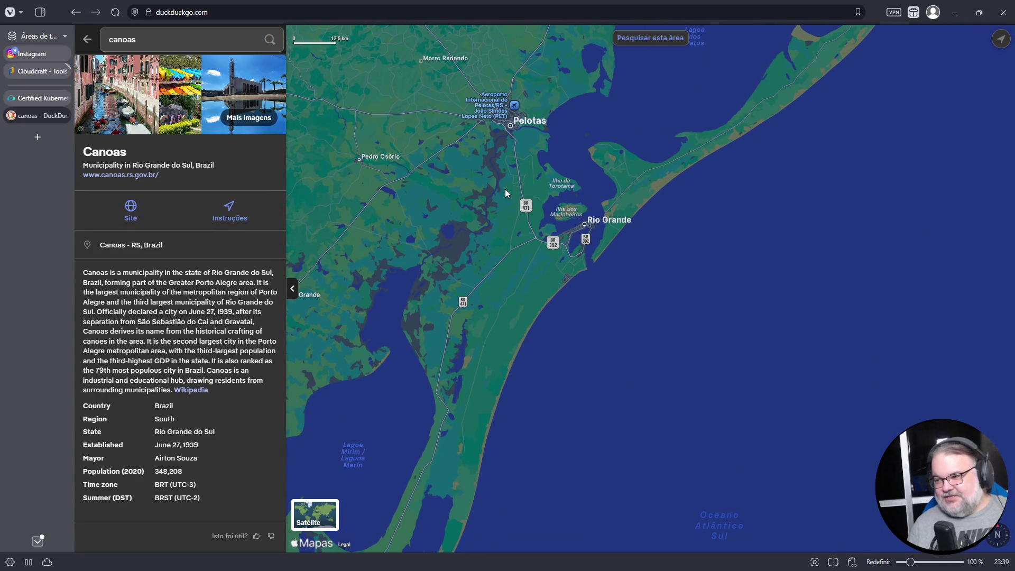
{"action": "scroll", "coordinate": [561, 246], "scroll_direction": "down", "scroll_amount": 3}
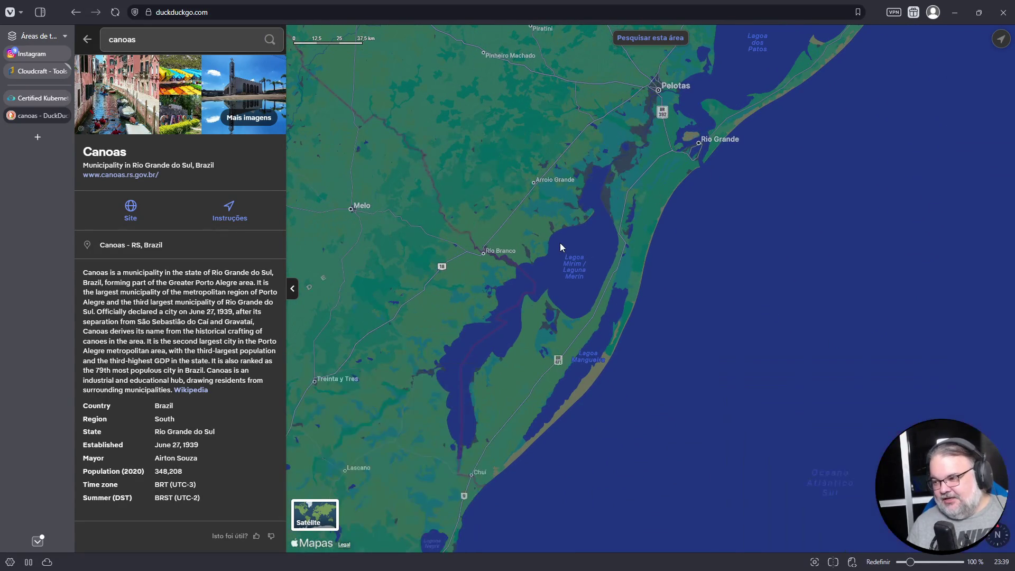
{"action": "left_click_drag", "start_coordinate": [578, 220], "coordinate": [522, 300]}
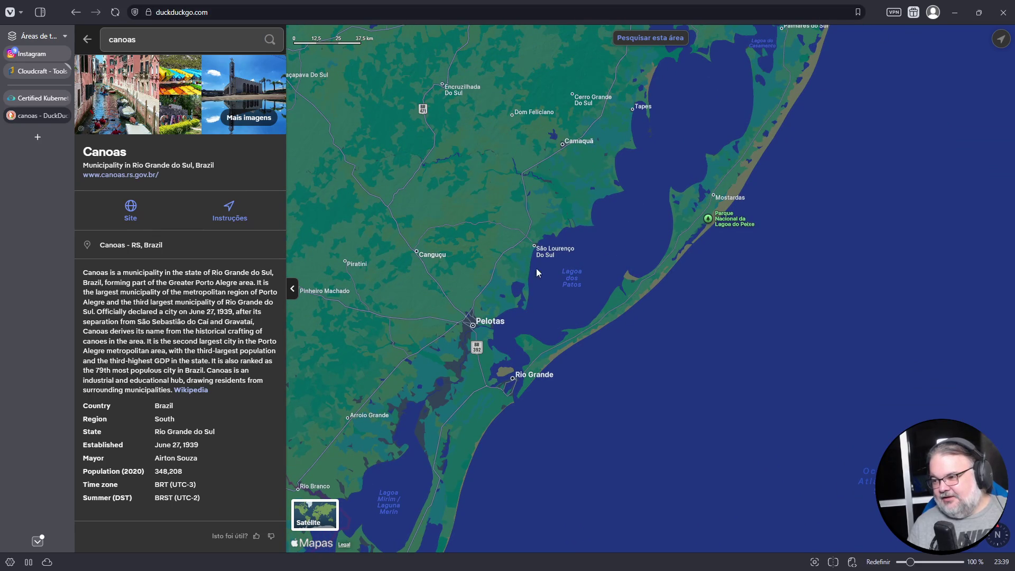
{"action": "scroll", "coordinate": [493, 294], "scroll_direction": "up", "scroll_amount": 5}
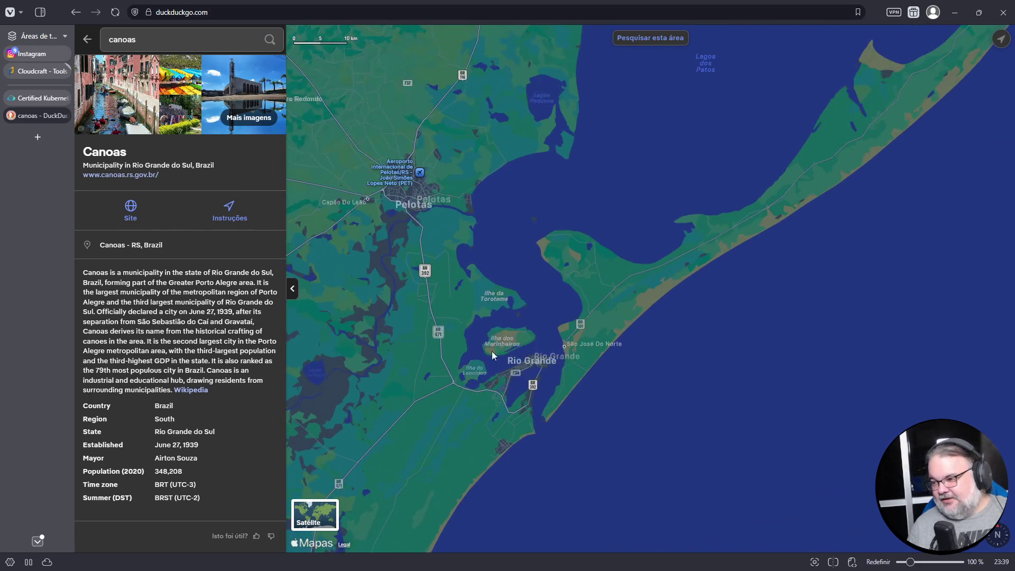
{"action": "left_click_drag", "start_coordinate": [570, 263], "coordinate": [567, 418]}
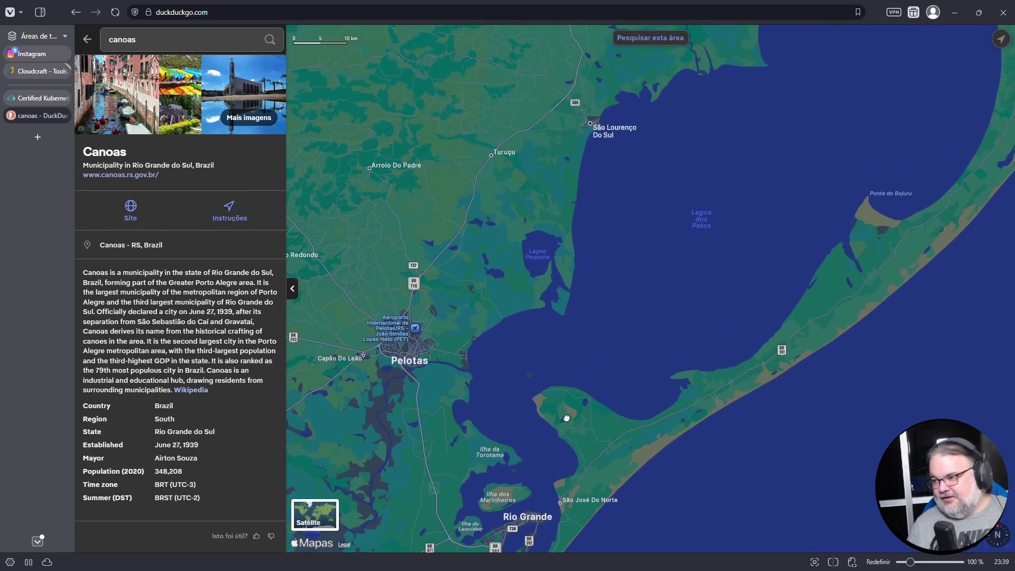
{"action": "left_click_drag", "start_coordinate": [543, 290], "coordinate": [521, 382]}
{"action": "scroll", "coordinate": [512, 294], "scroll_direction": "down", "scroll_amount": 1}
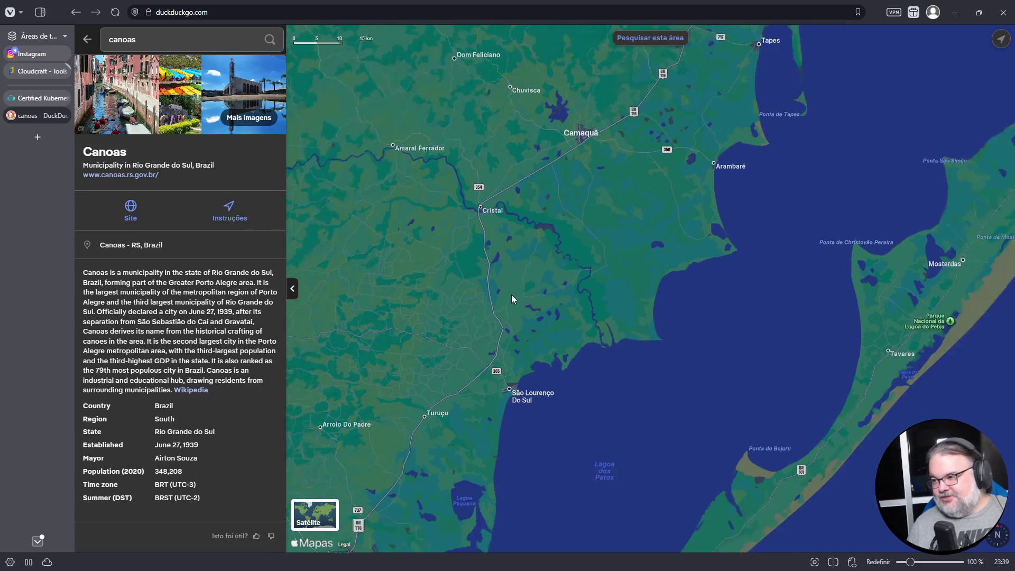
{"action": "scroll", "coordinate": [512, 299], "scroll_direction": "down", "scroll_amount": 3}
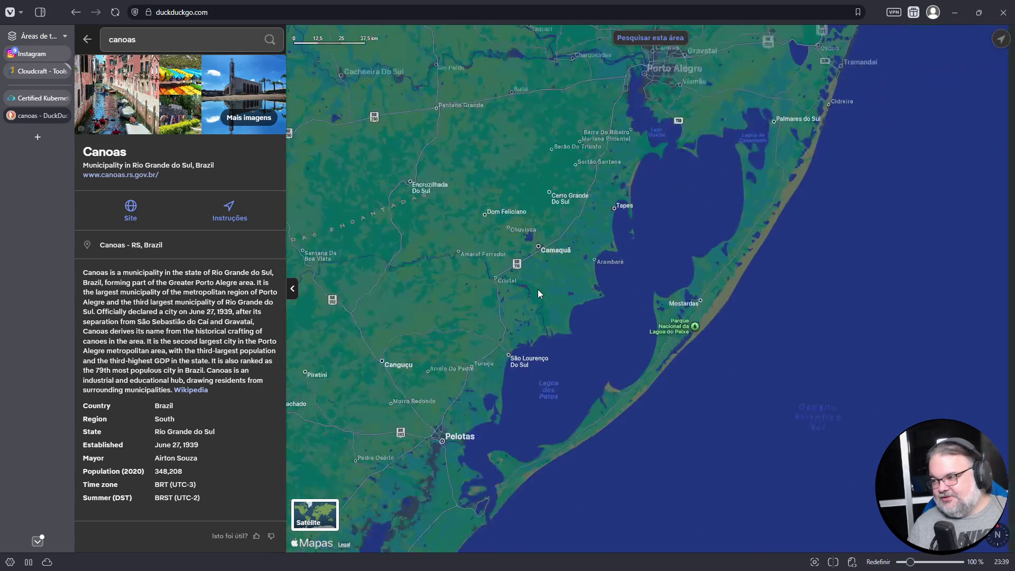
{"action": "scroll", "coordinate": [537, 290], "scroll_direction": "down", "scroll_amount": 2}
{"action": "left_click_drag", "start_coordinate": [485, 261], "coordinate": [533, 336]}
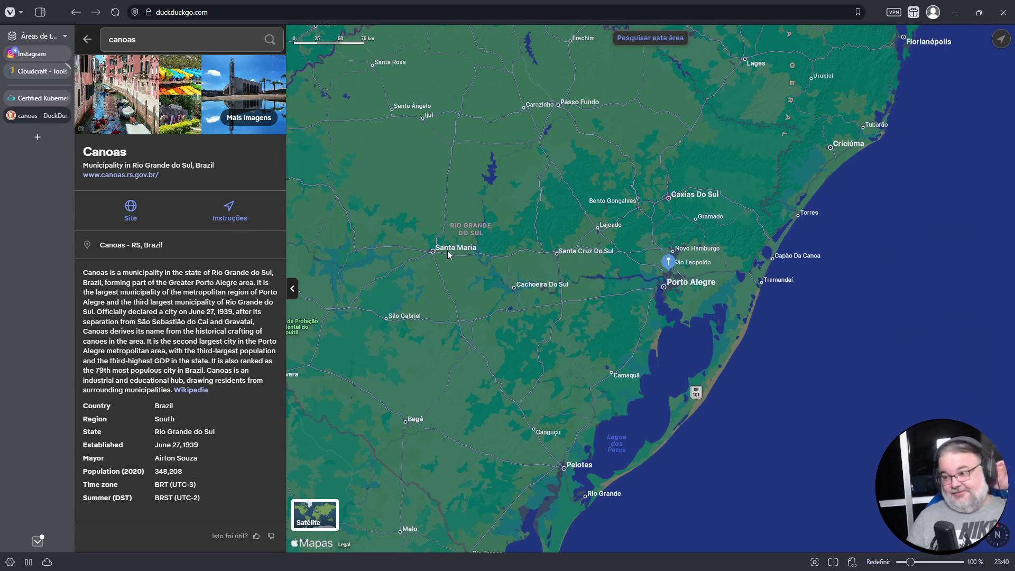
Step: Explore Rio Grande do Sul from Bagé and Santa Maria to Uruguaiana on the western border
{"action": "scroll", "coordinate": [455, 272], "scroll_direction": "down", "scroll_amount": 5}
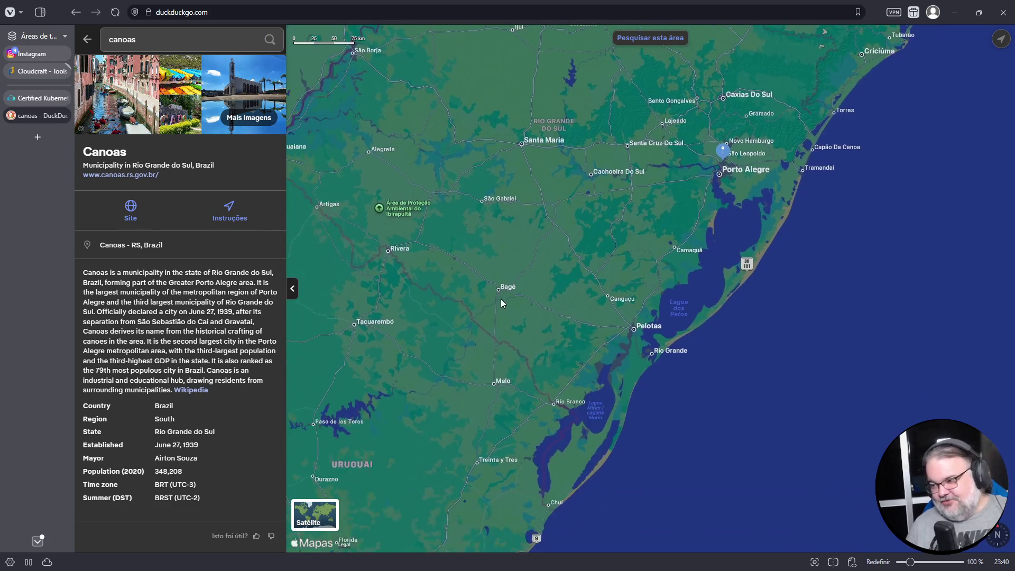
{"action": "mouse_move", "coordinate": [503, 293]}
{"action": "left_mouse_down"}
{"action": "mouse_move", "coordinate": [563, 227]}
{"action": "mouse_move", "coordinate": [541, 236]}
{"action": "mouse_move", "coordinate": [542, 361]}
{"action": "left_mouse_up"}
{"action": "scroll", "coordinate": [559, 231], "scroll_direction": "up", "scroll_amount": 2}
{"action": "scroll", "coordinate": [559, 228], "scroll_direction": "up", "scroll_amount": 2}
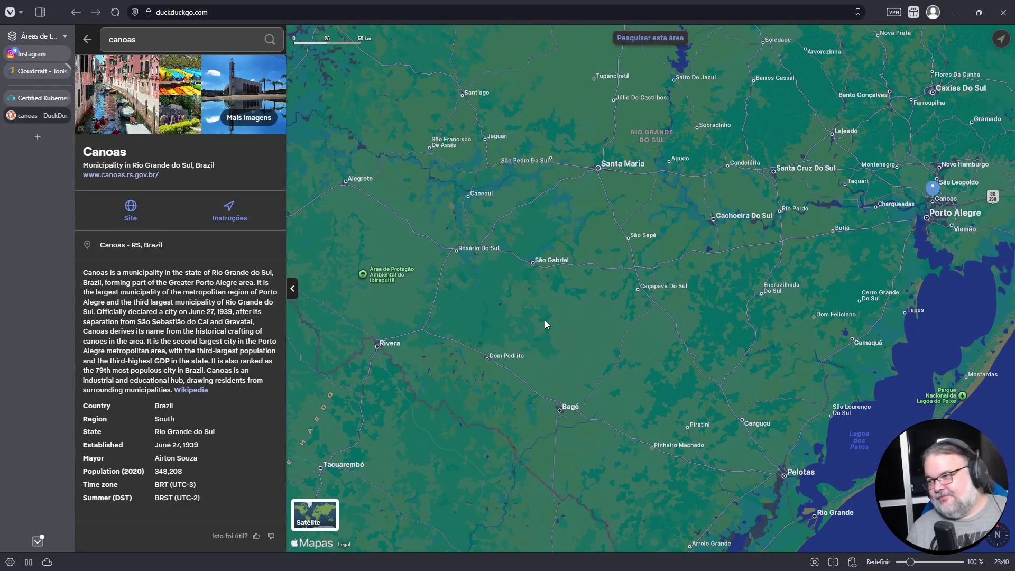
{"action": "left_click_drag", "start_coordinate": [545, 323], "coordinate": [547, 352]}
{"action": "scroll", "coordinate": [546, 352], "scroll_direction": "down", "scroll_amount": 1}
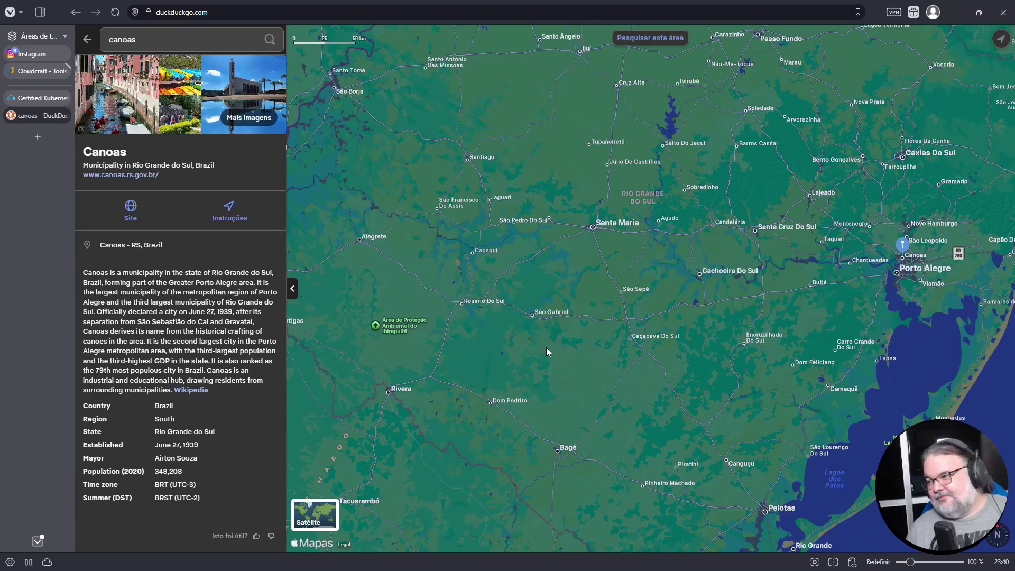
{"action": "mouse_move", "coordinate": [571, 294]}
{"action": "left_mouse_down"}
{"action": "mouse_move", "coordinate": [586, 365]}
{"action": "mouse_move", "coordinate": [595, 367]}
{"action": "left_mouse_up"}
{"action": "scroll", "coordinate": [596, 365], "scroll_direction": "down", "scroll_amount": 1}
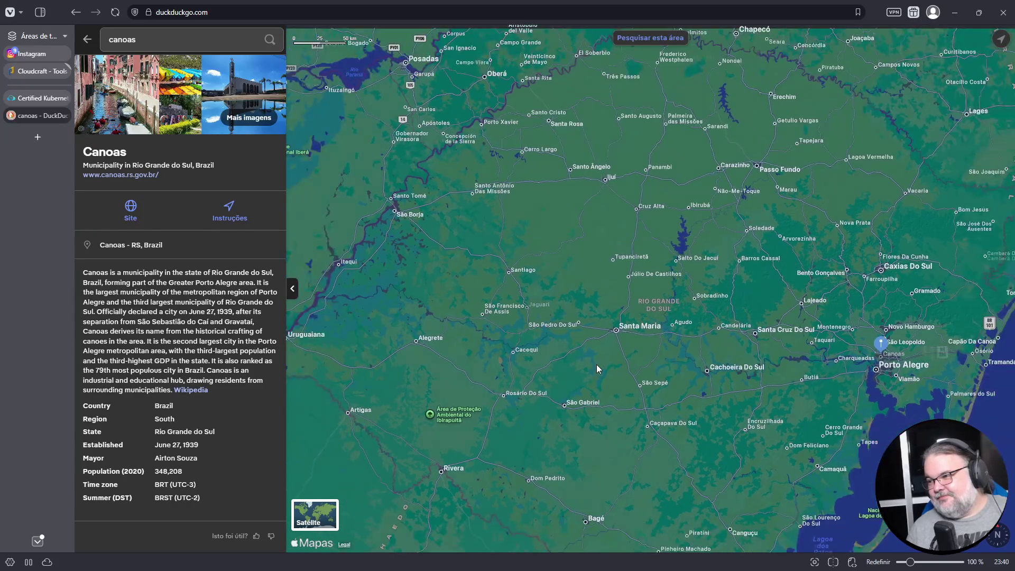
{"action": "scroll", "coordinate": [596, 363], "scroll_direction": "down", "scroll_amount": 2}
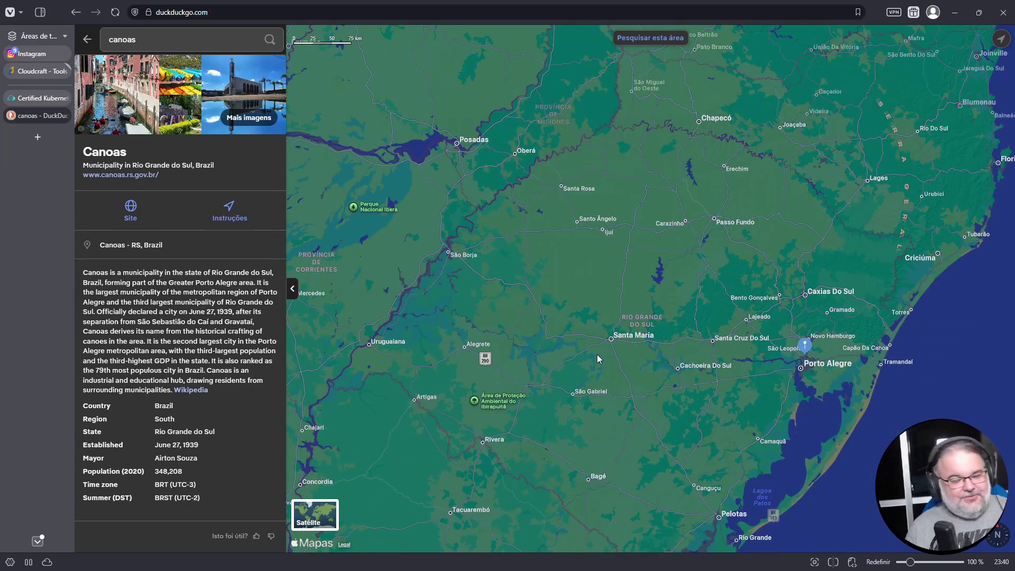
{"action": "left_click_drag", "start_coordinate": [390, 344], "coordinate": [557, 299]}
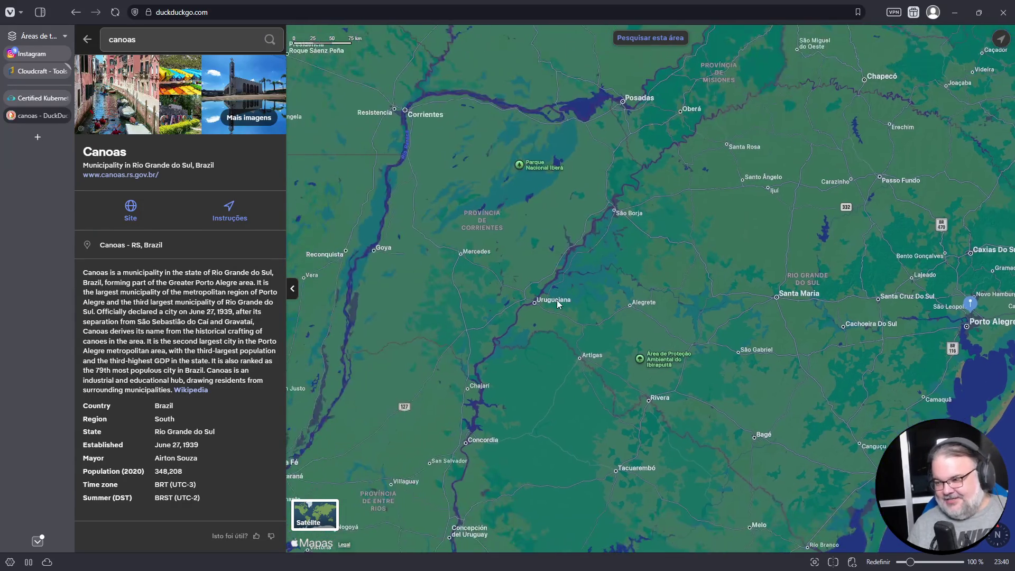
{"action": "scroll", "coordinate": [558, 309], "scroll_direction": "up", "scroll_amount": 3}
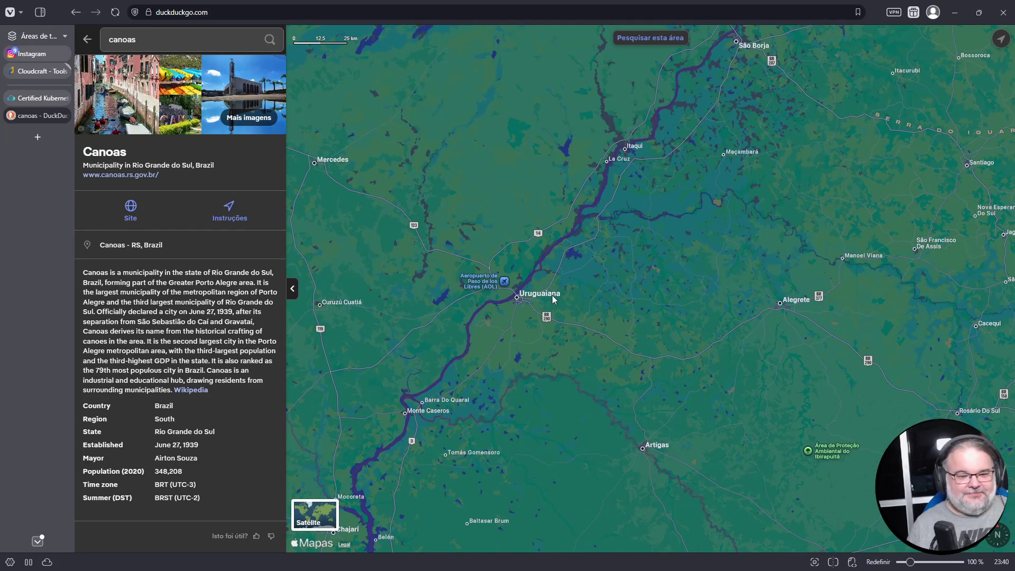
Step: Zoom out to the continent, viewing Central America, the Caribbean and the Amazon
{"action": "scroll", "coordinate": [626, 322], "scroll_direction": "down", "scroll_amount": 3}
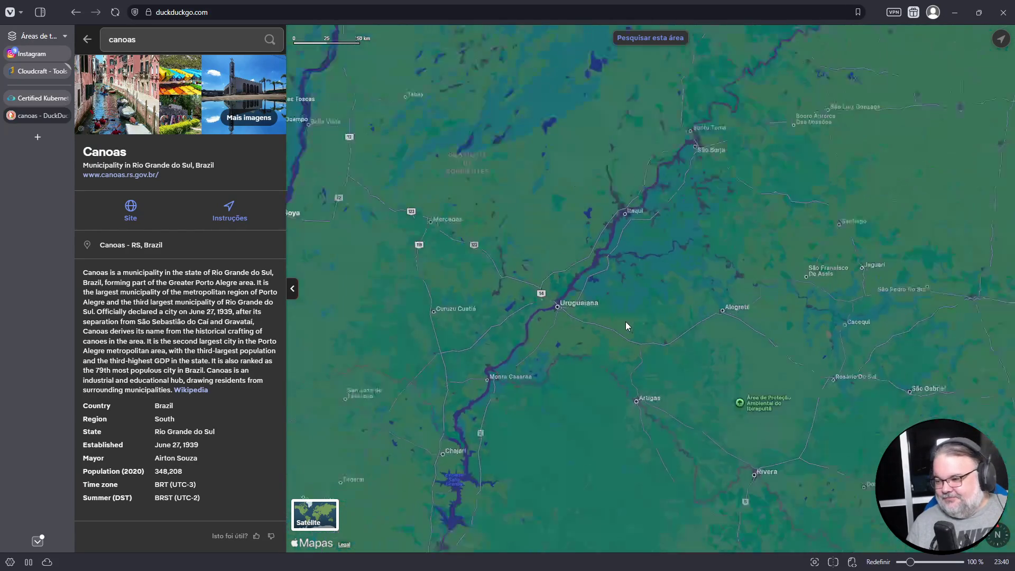
{"action": "scroll", "coordinate": [625, 319], "scroll_direction": "down", "scroll_amount": 3}
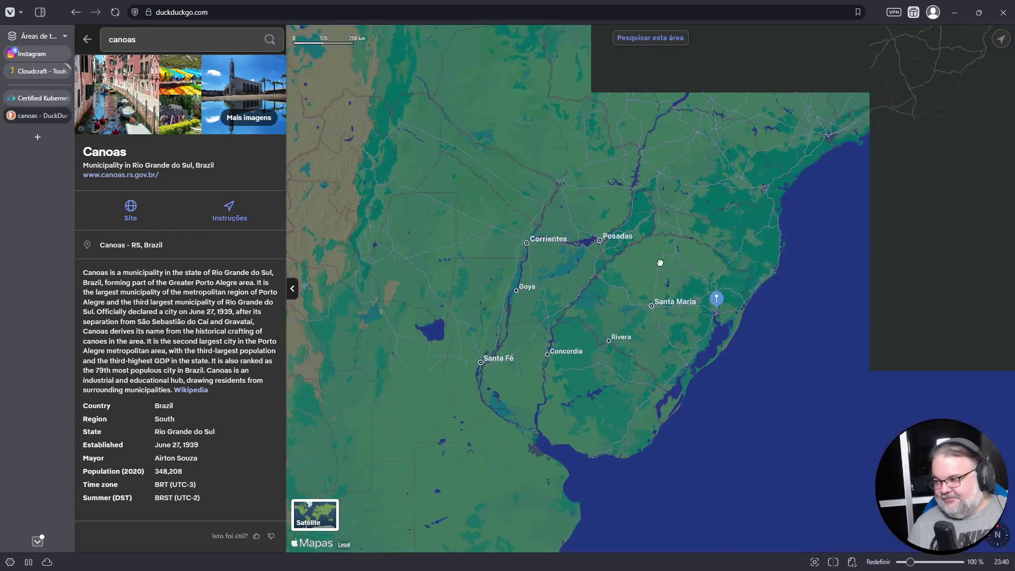
{"action": "scroll", "coordinate": [576, 321], "scroll_direction": "down", "scroll_amount": 3}
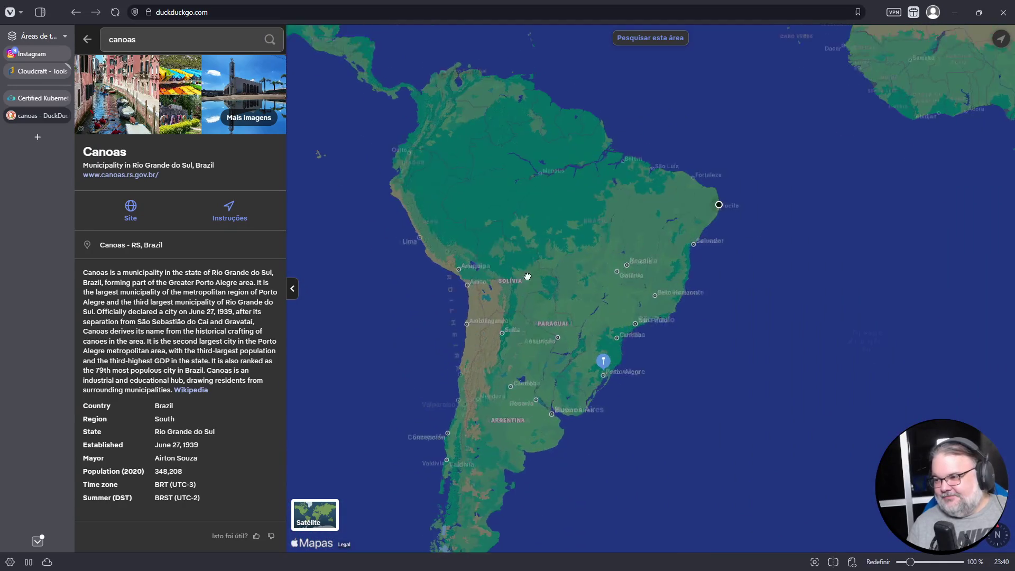
{"action": "left_click_drag", "start_coordinate": [395, 222], "coordinate": [484, 359]}
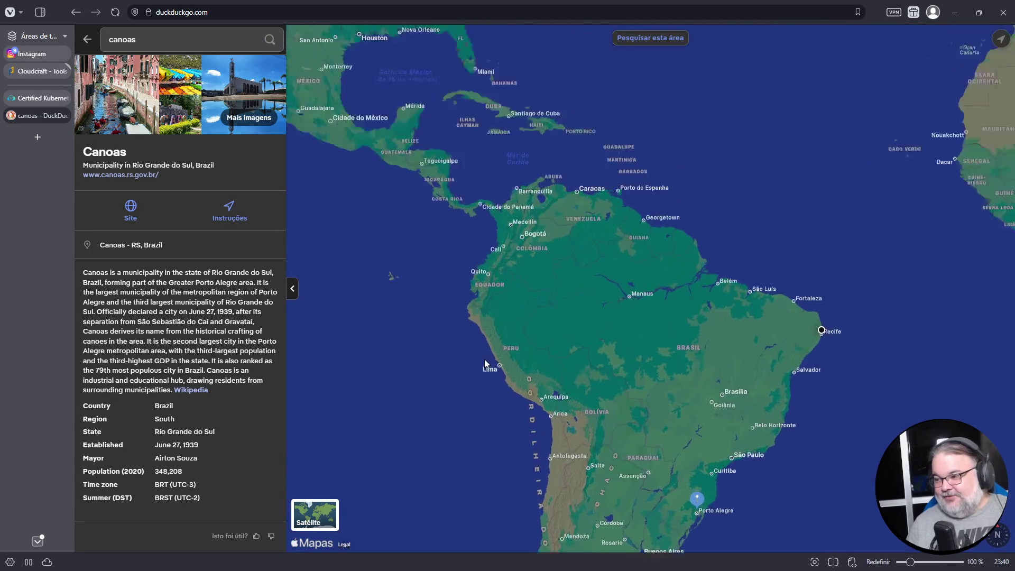
{"action": "scroll", "coordinate": [503, 353], "scroll_direction": "up", "scroll_amount": 2}
{"action": "scroll", "coordinate": [547, 243], "scroll_direction": "up", "scroll_amount": 2}
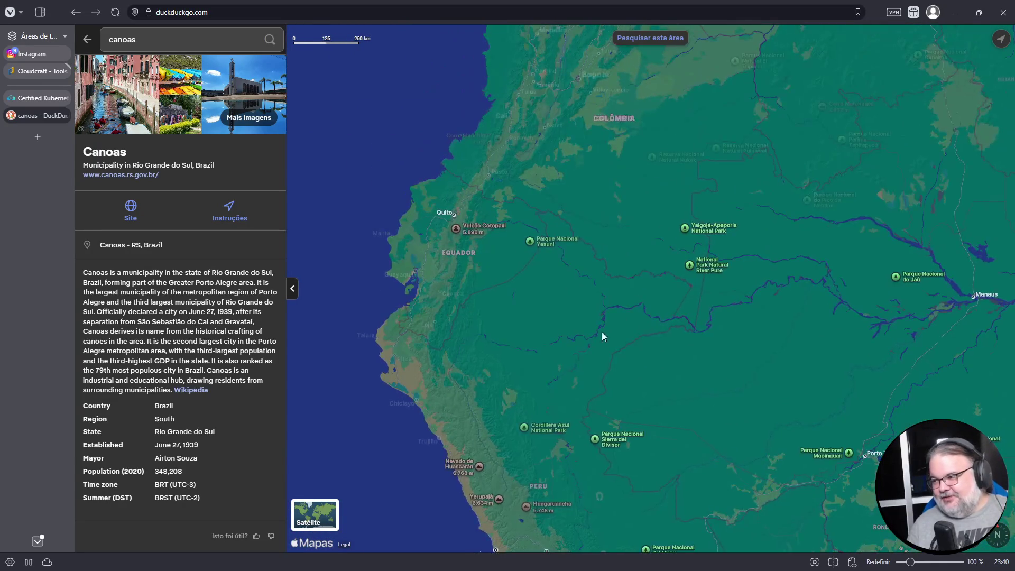
{"action": "mouse_move", "coordinate": [602, 332]}
{"action": "left_mouse_down"}
{"action": "mouse_move", "coordinate": [521, 299]}
{"action": "mouse_move", "coordinate": [532, 353]}
{"action": "left_mouse_up"}
{"action": "scroll", "coordinate": [531, 351], "scroll_direction": "down", "scroll_amount": 2}
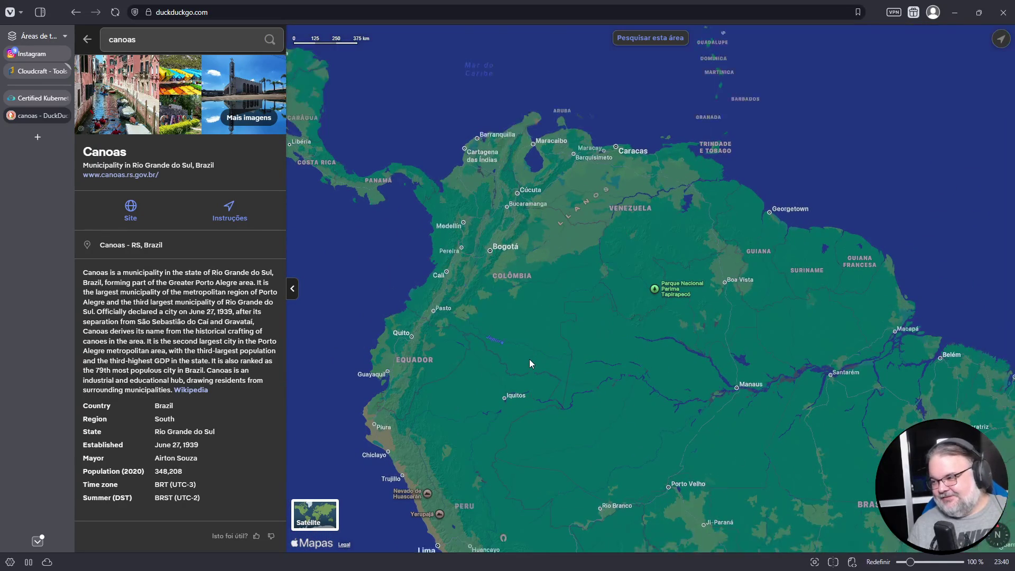
Step: Pan from the Amazon and Porto Velho to the Guianas, ending on central Brazil near Brasília
{"action": "left_click_drag", "start_coordinate": [629, 334], "coordinate": [625, 271]}
{"action": "scroll", "coordinate": [617, 301], "scroll_direction": "up", "scroll_amount": 2}
{"action": "left_click_drag", "start_coordinate": [639, 327], "coordinate": [627, 168]}
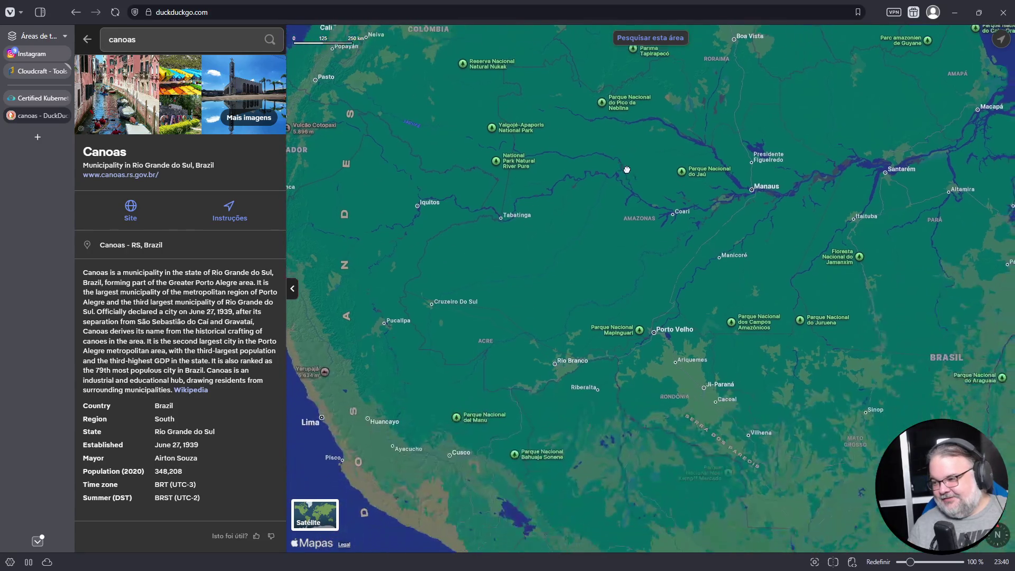
{"action": "left_click_drag", "start_coordinate": [686, 290], "coordinate": [549, 473]}
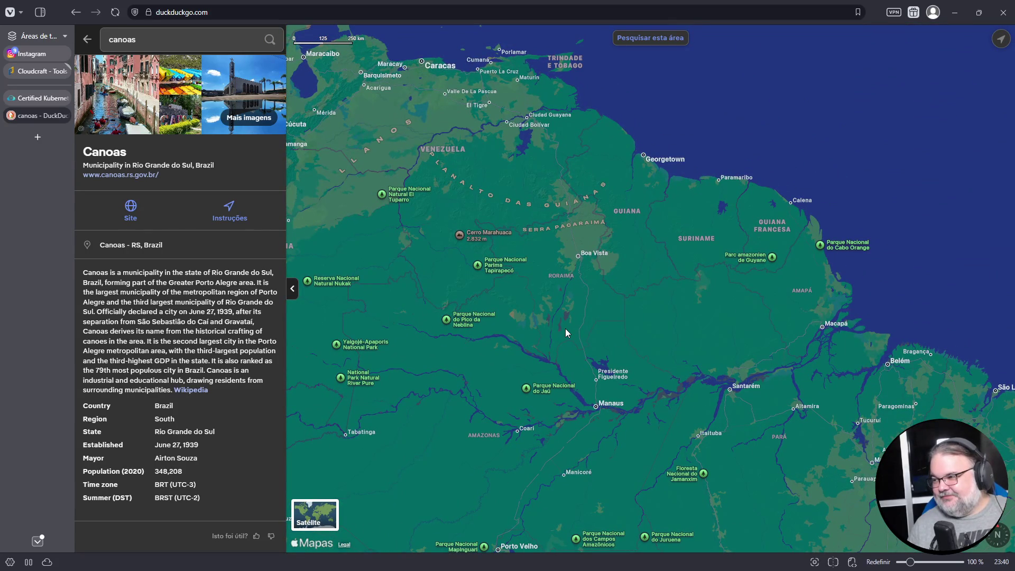
{"action": "left_click_drag", "start_coordinate": [600, 304], "coordinate": [533, 299]}
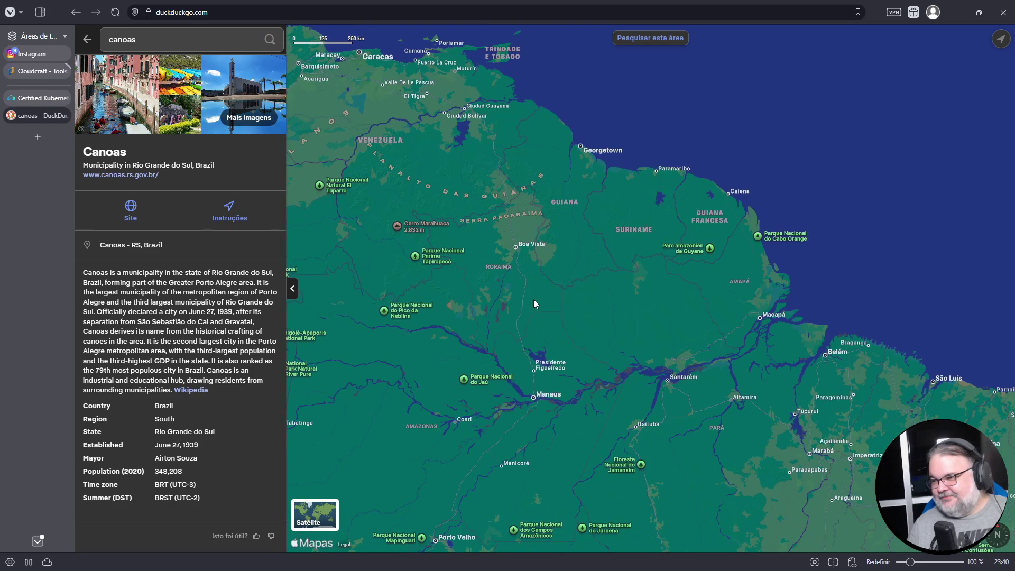
{"action": "left_click_drag", "start_coordinate": [544, 421], "coordinate": [356, 282]}
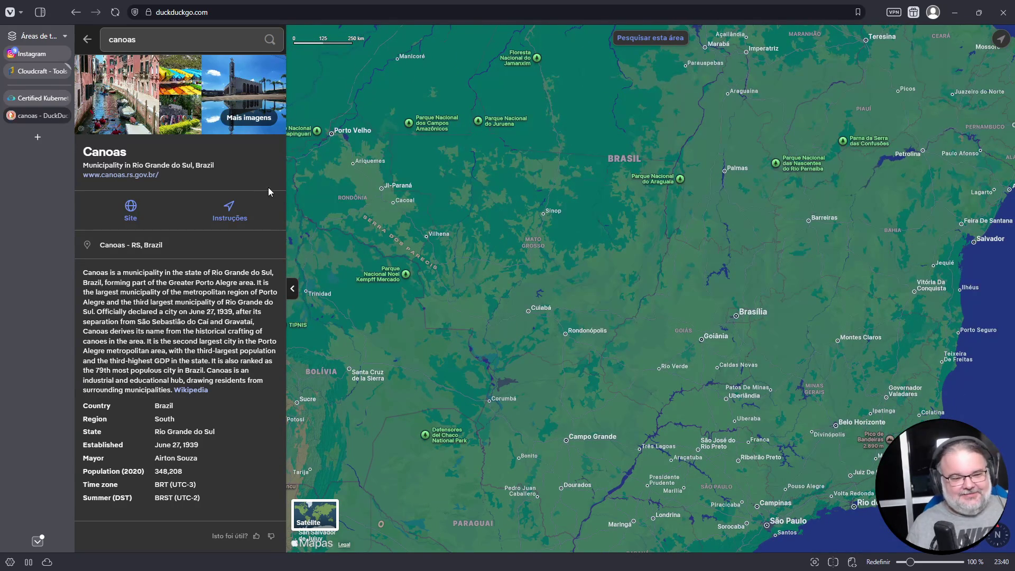
{"action": "mouse_move", "coordinate": [23, 103]}
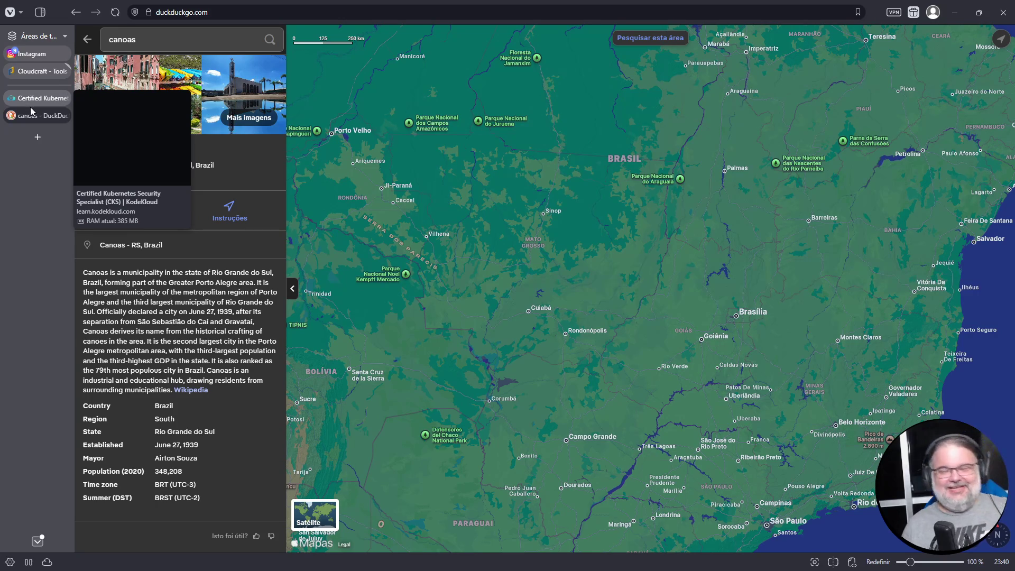
Step: Back in the KodeKloud lab, pass the task 8 sudo check and advance to task 9
{"action": "left_click", "coordinate": [35, 101]}
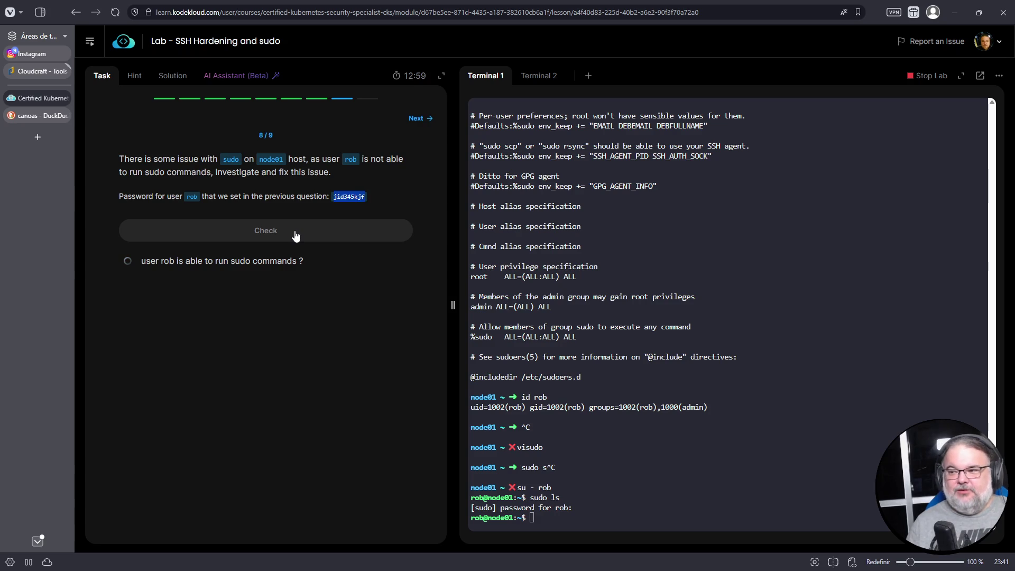
{"action": "left_click", "coordinate": [297, 236]}
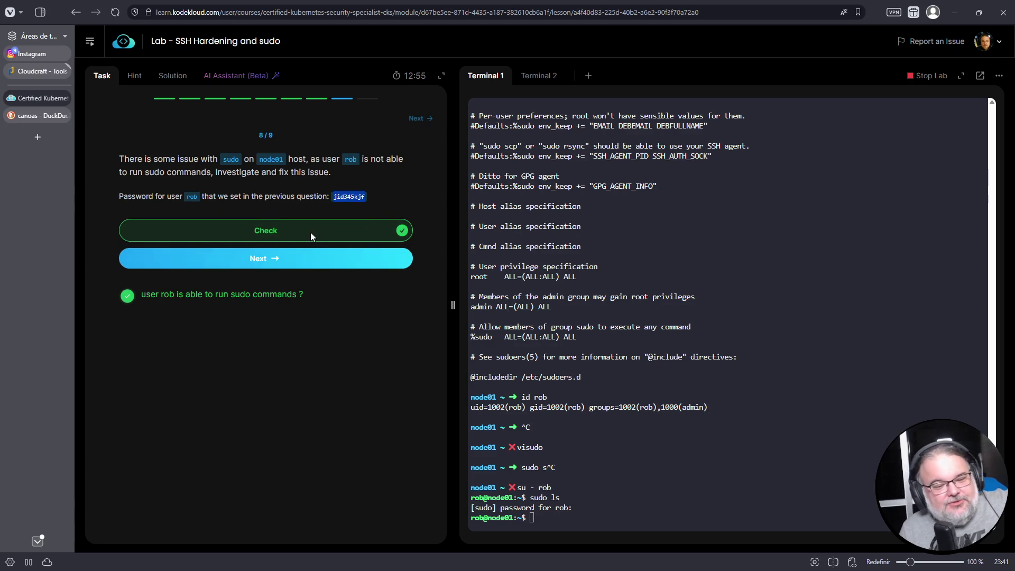
{"action": "left_click", "coordinate": [269, 258]}
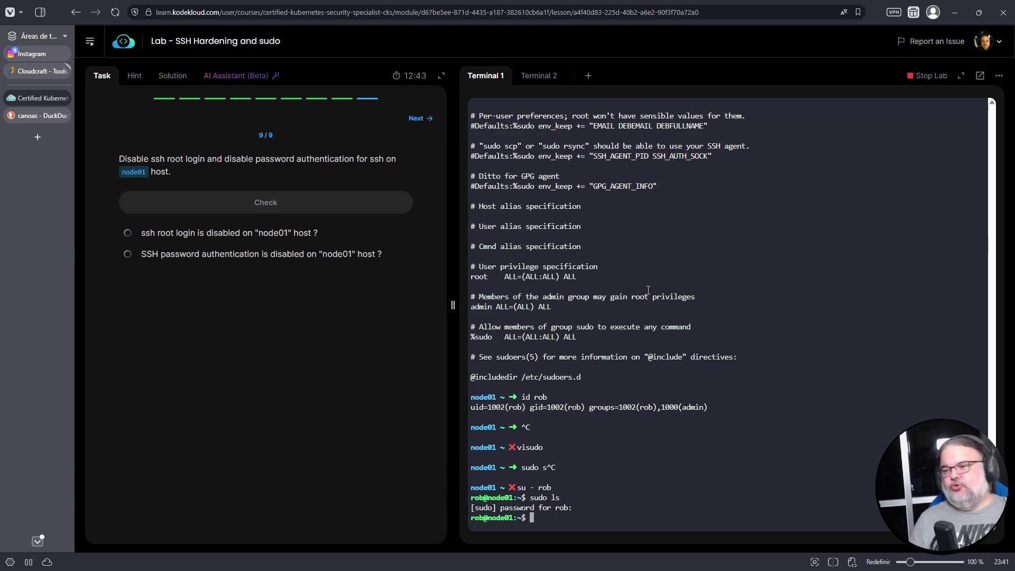
Step: Open /etc/ssh/sshd_config in vim
{"action": "key", "text": "ctrl+c"}
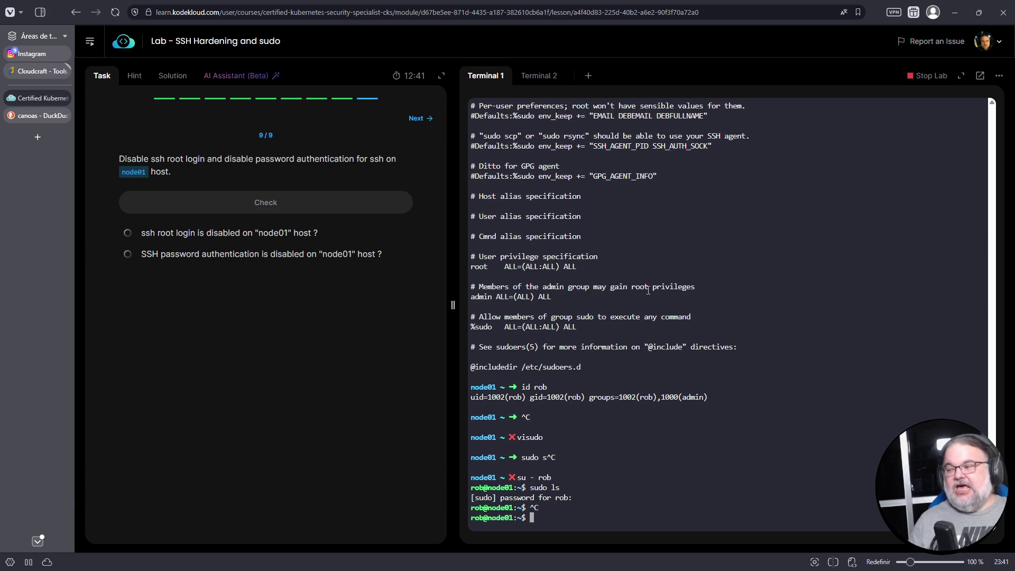
{"action": "key", "text": "ctrl+l"}
{"action": "type", "text": "vim /etc/ssh/"}
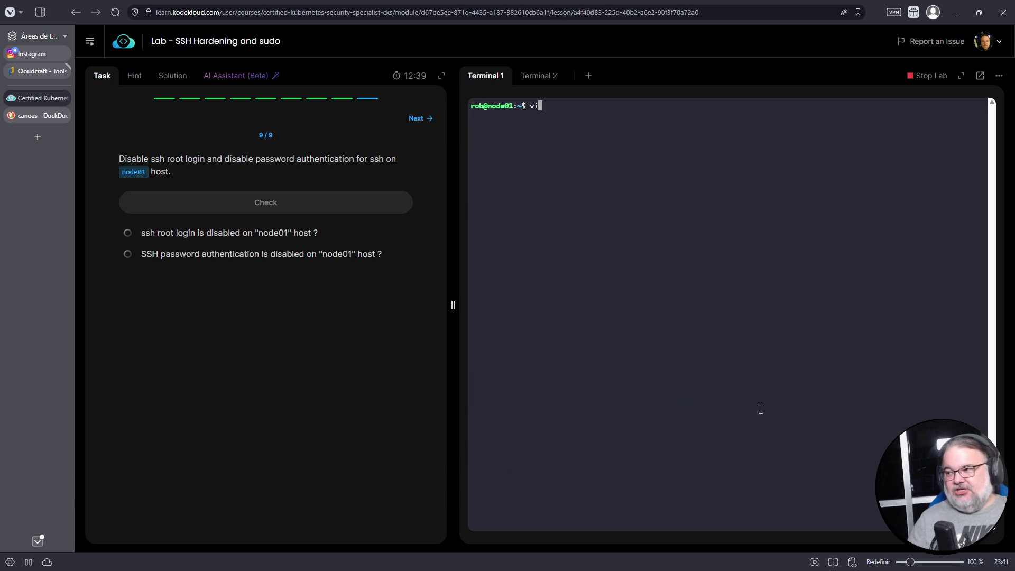
{"action": "key", "text": "BackSpace"}
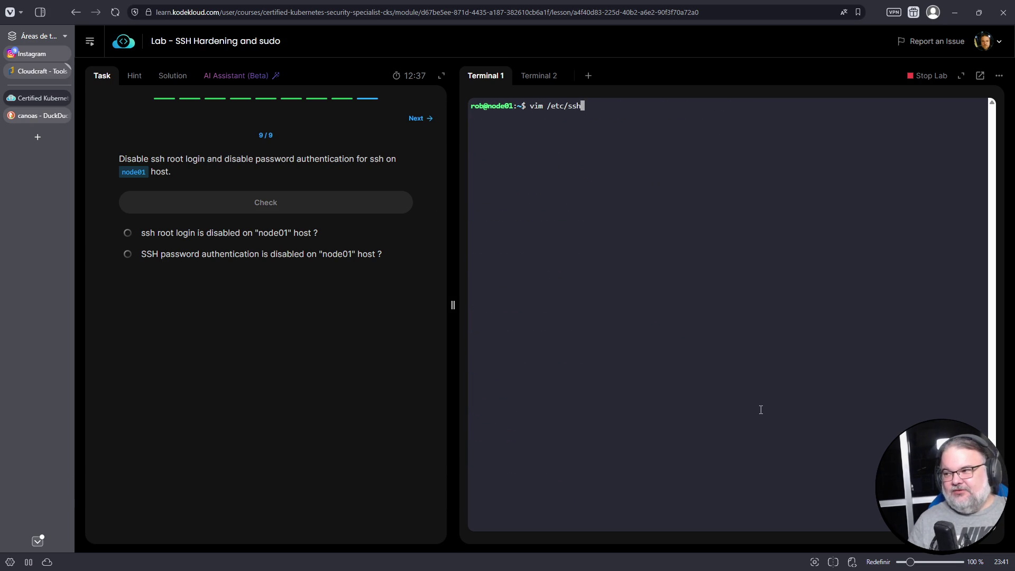
{"action": "key", "text": "BackSpace"}
{"action": "type", "text": "h/sshd_config"}
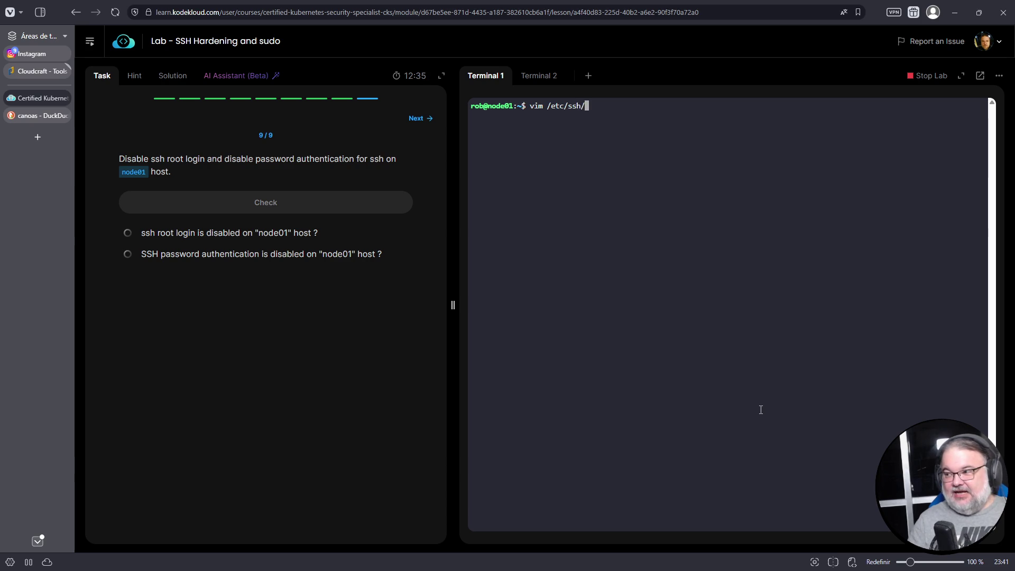
{"action": "key", "text": "Return"}
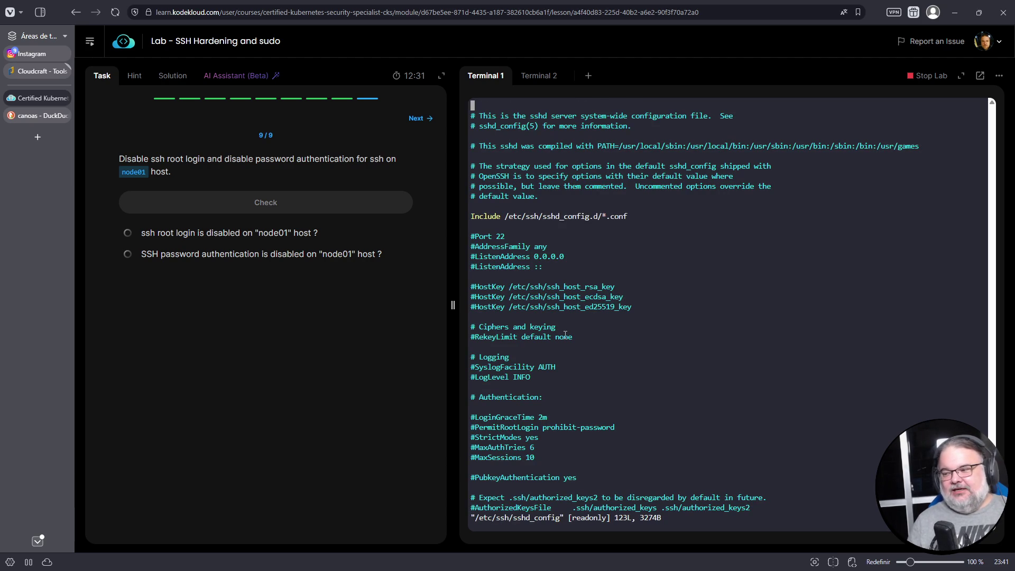
Step: Quit the read-only sshd_config without saving and log out to the node01 root prompt
{"action": "key", "text": "Down"}
{"action": "key", "text": "Down"}
{"action": "key", "text": "Down"}
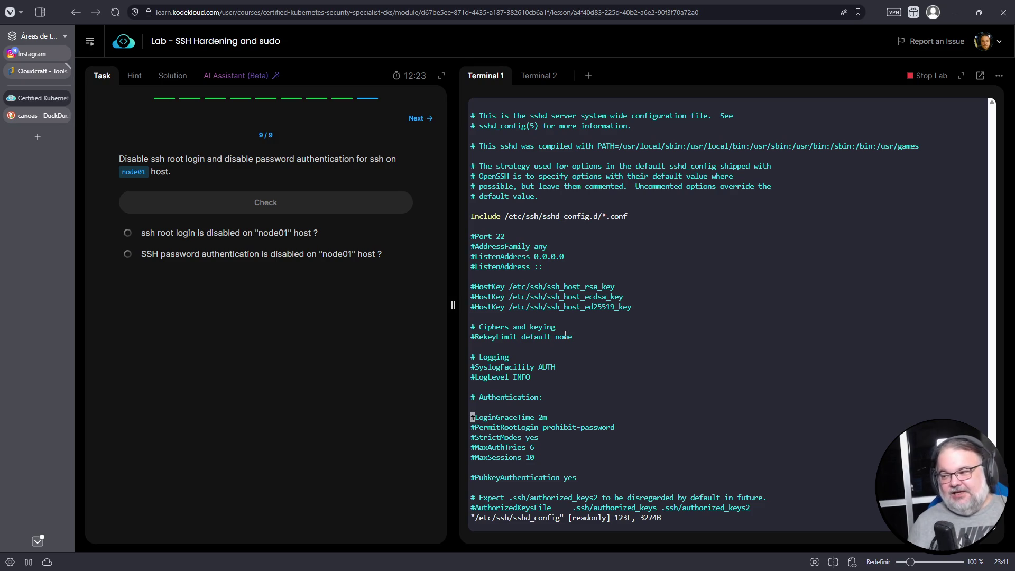
{"action": "key", "text": "Down"}
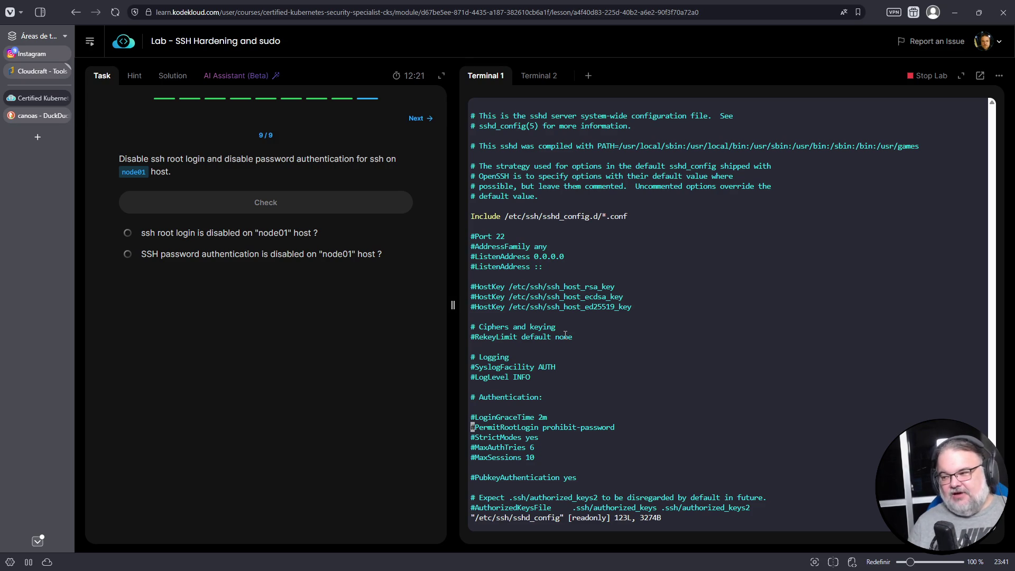
{"action": "key", "text": "x"}
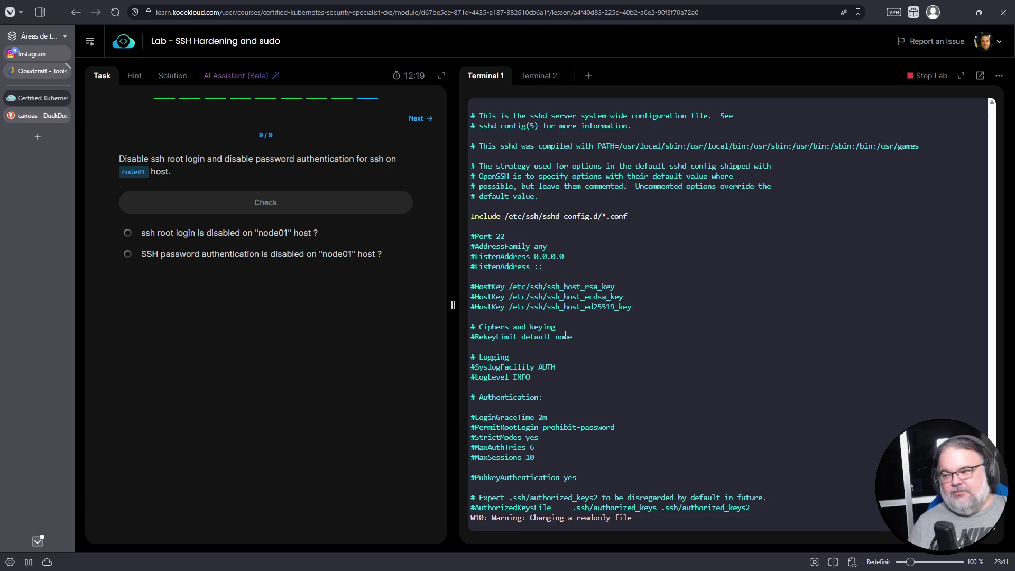
{"action": "type", "text": ":q!"}
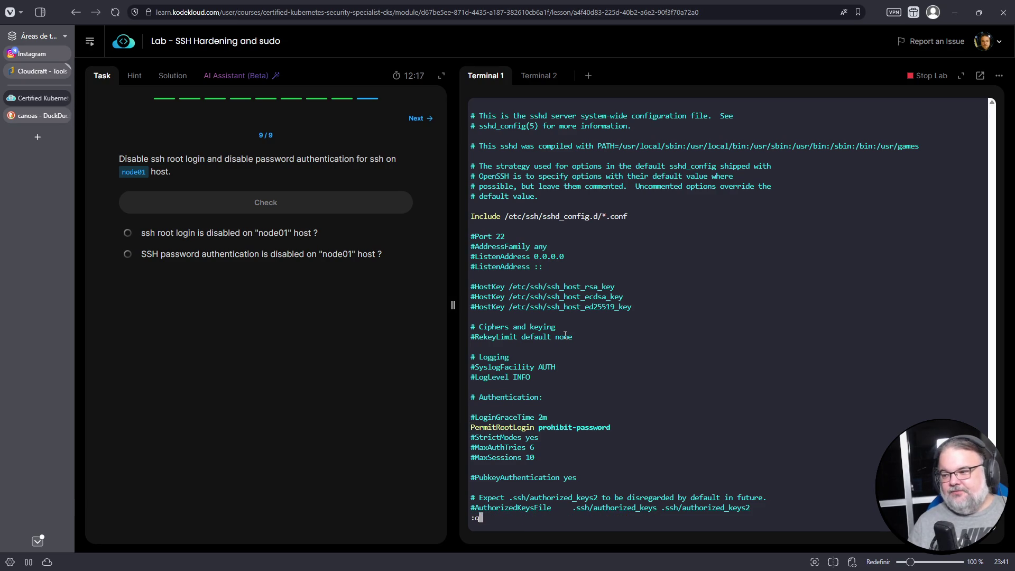
{"action": "key", "text": "Return"}
{"action": "key", "text": "Up"}
{"action": "key", "text": "Home"}
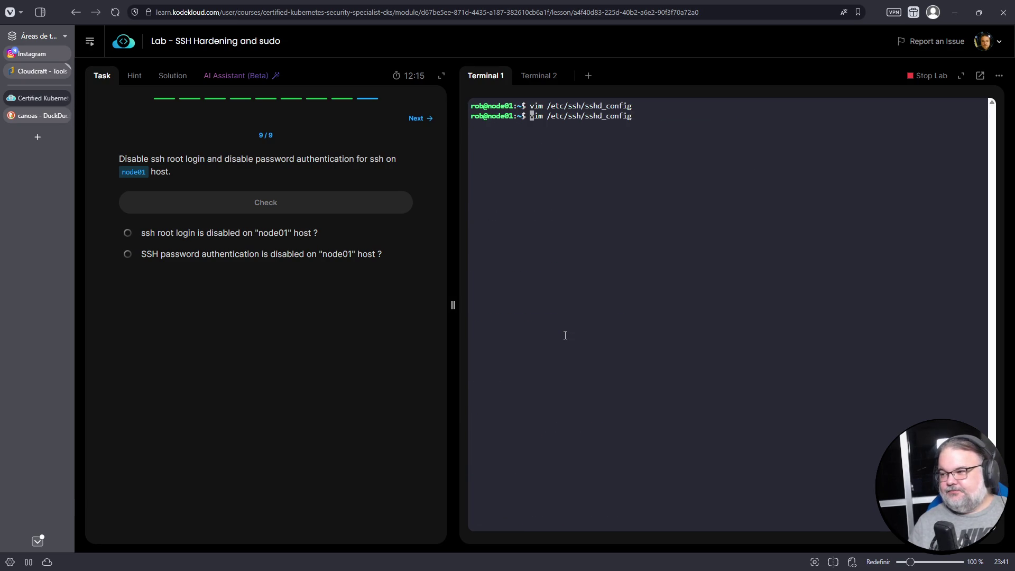
{"action": "key", "text": "ctrl+c"}
{"action": "key", "text": "ctrl+d"}
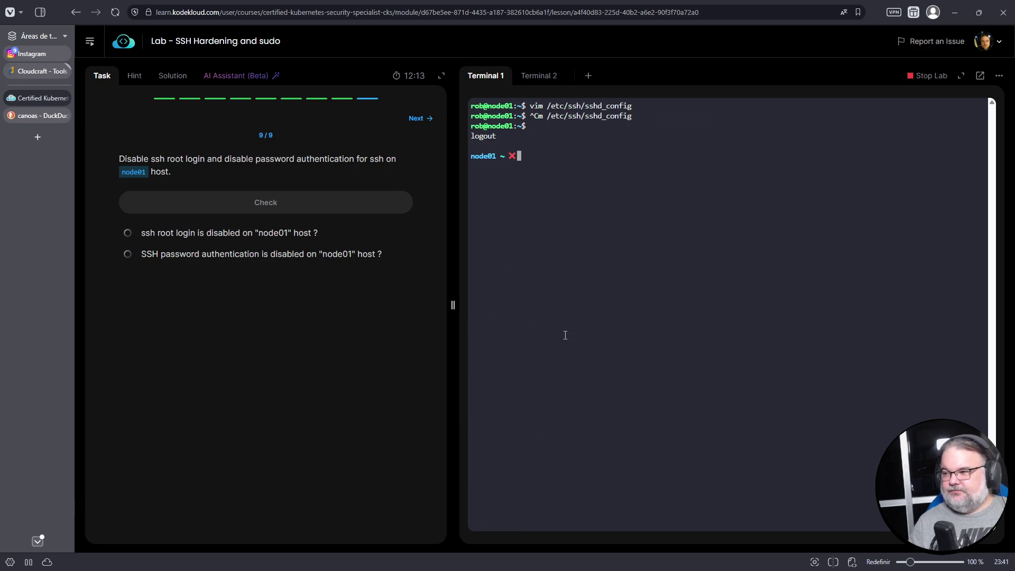
Step: Reopen sshd_config as root and comment out the PermitRootLogin yes line with #
{"action": "type", "text": "vim /etc/ssh/"}
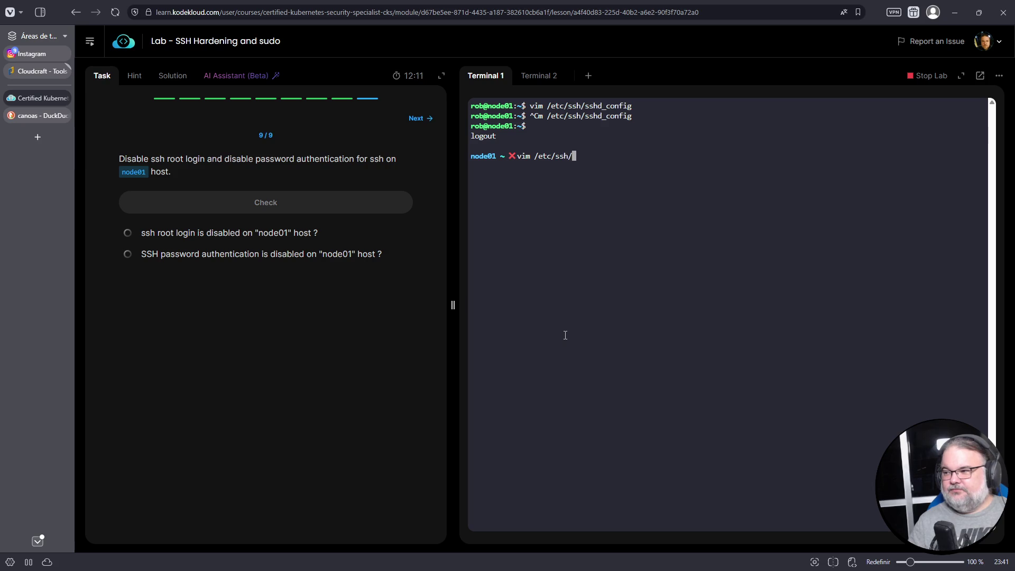
{"action": "type", "text": "sshd_config"}
{"action": "key", "text": "Return"}
{"action": "key", "text": "shift+g"}
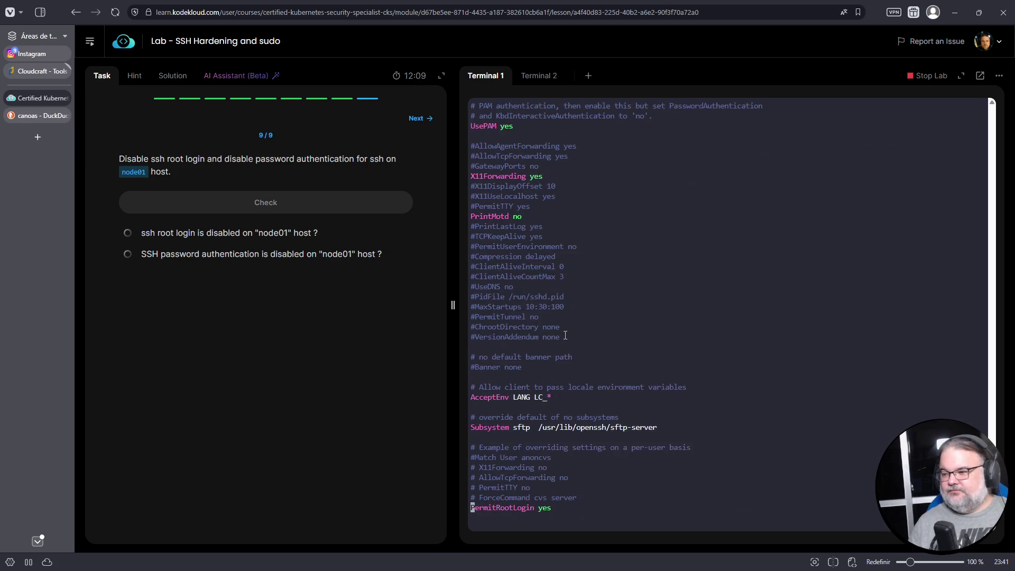
{"action": "key", "text": "k"}
{"action": "key", "text": "k"}
{"action": "key", "text": "k"}
{"action": "key", "text": "k"}
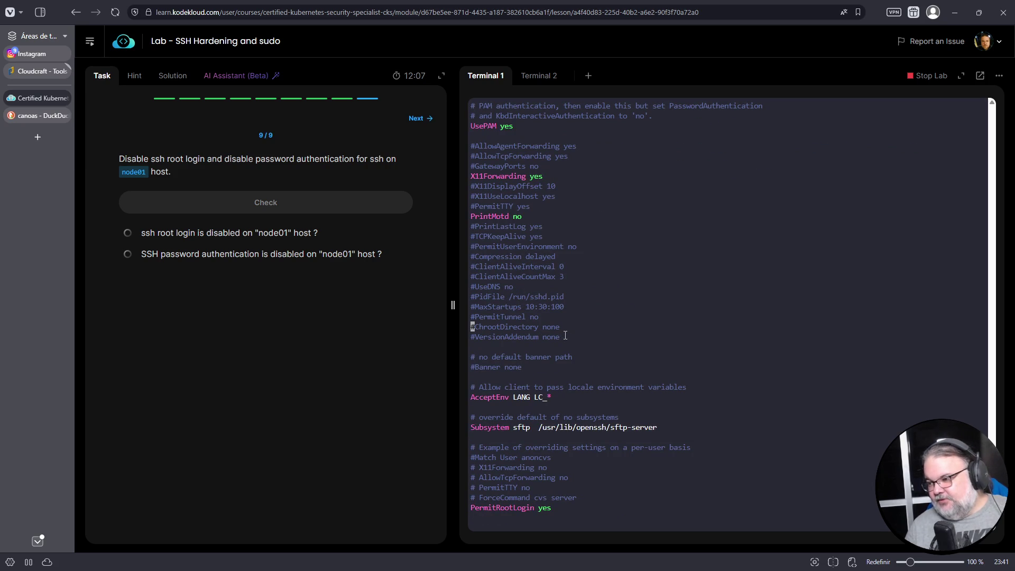
{"action": "key", "text": "j"}
{"action": "key", "text": "j"}
{"action": "key", "text": "j"}
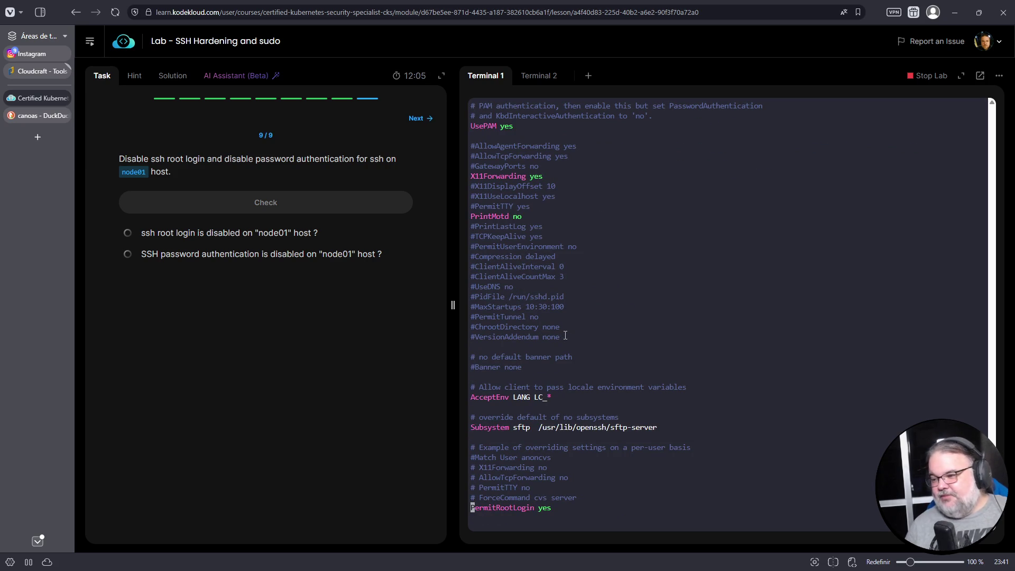
{"action": "type", "text": "i#"}
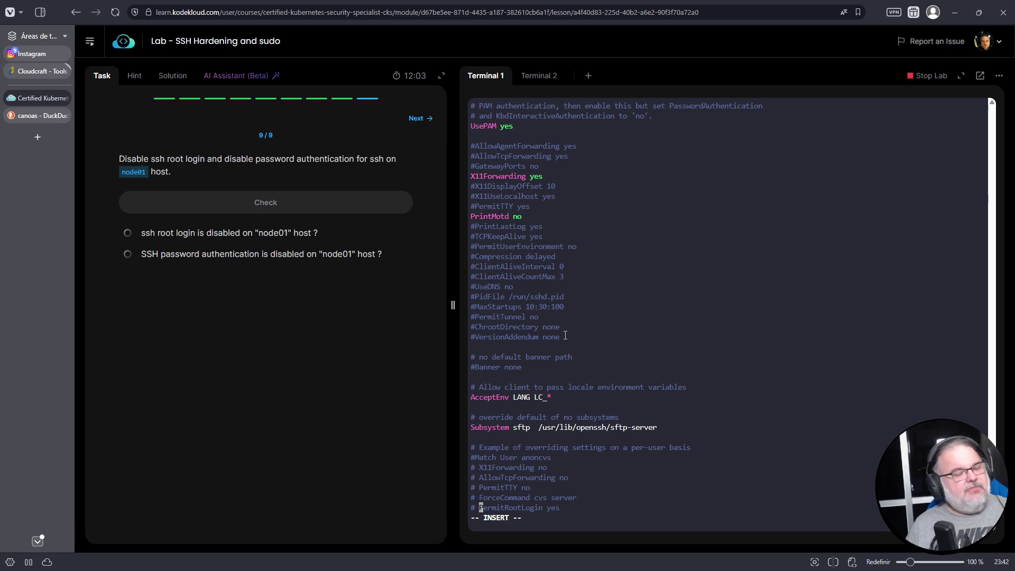
{"action": "key", "text": "Up"}
{"action": "key", "text": "Up"}
{"action": "key", "text": "Up"}
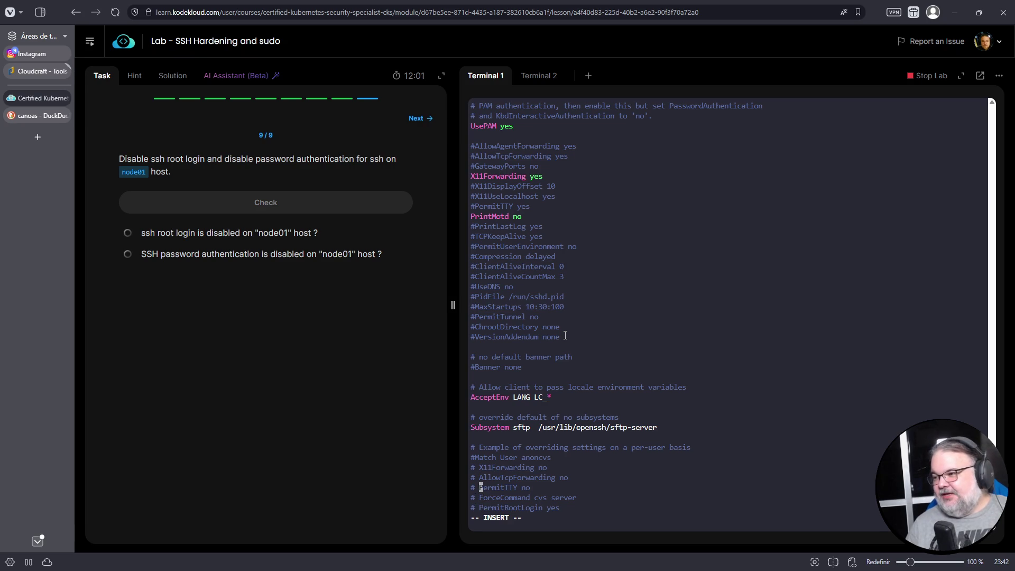
{"action": "key", "text": "Up"}
{"action": "key", "text": "Up"}
{"action": "key", "text": "Up"}
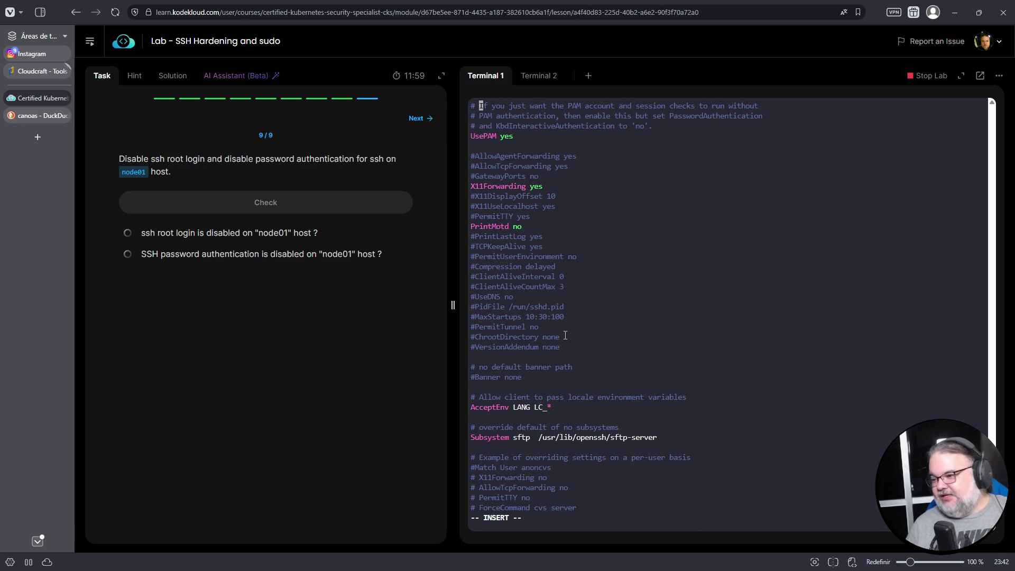
Step: Uncomment PasswordAuthentication, set it to no, and save with :wq
{"action": "type", "text": "/Passw"}
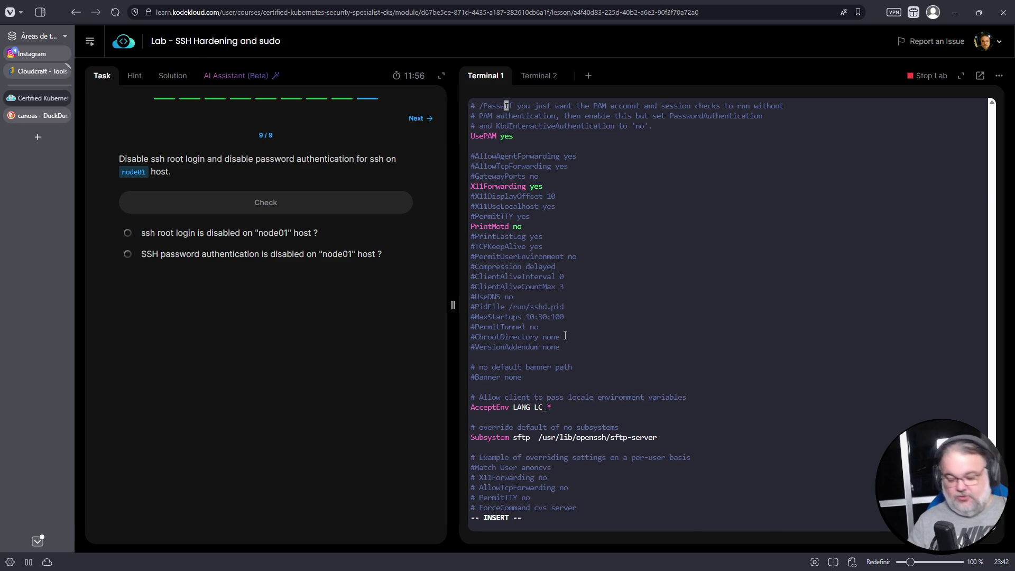
{"action": "key", "text": "Escape"}
{"action": "type", "text": "u"}
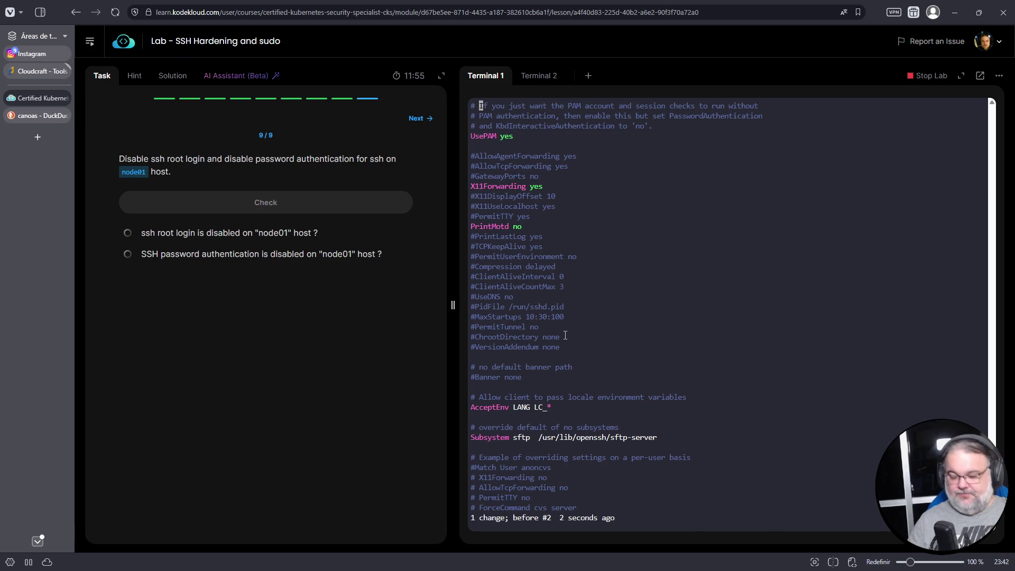
{"action": "type", "text": "/Password"}
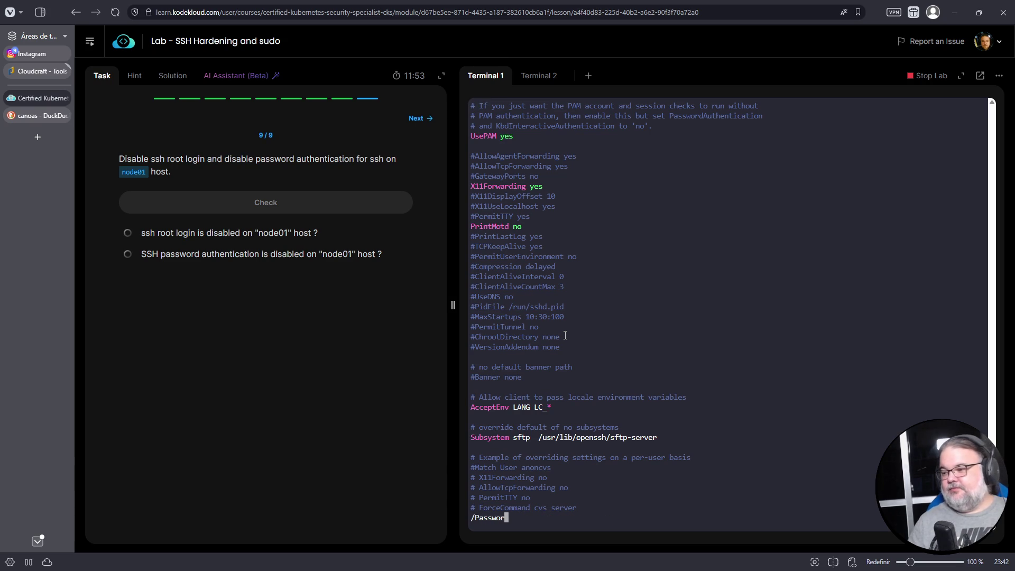
{"action": "key", "text": "Return"}
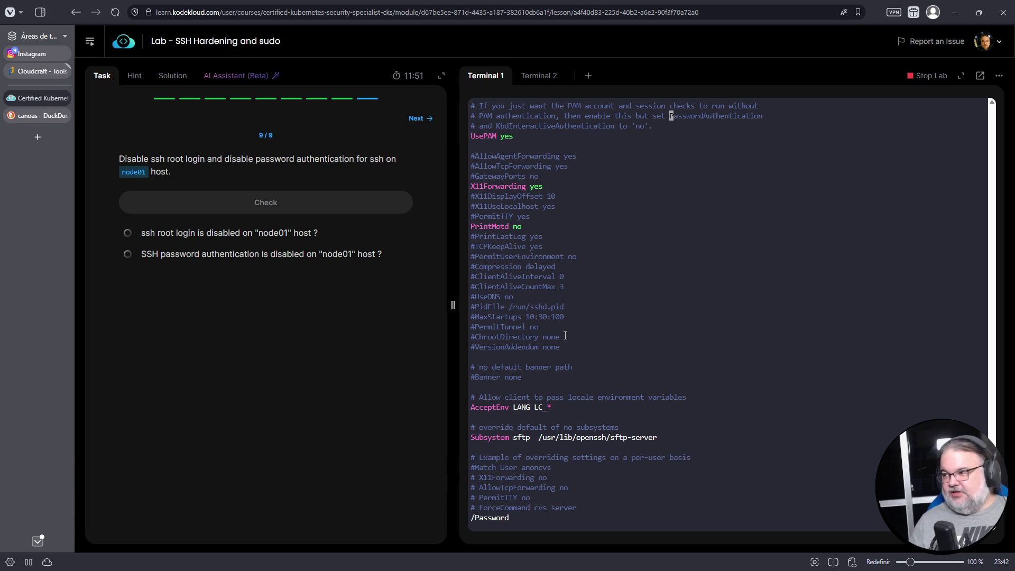
{"action": "key", "text": "n"}
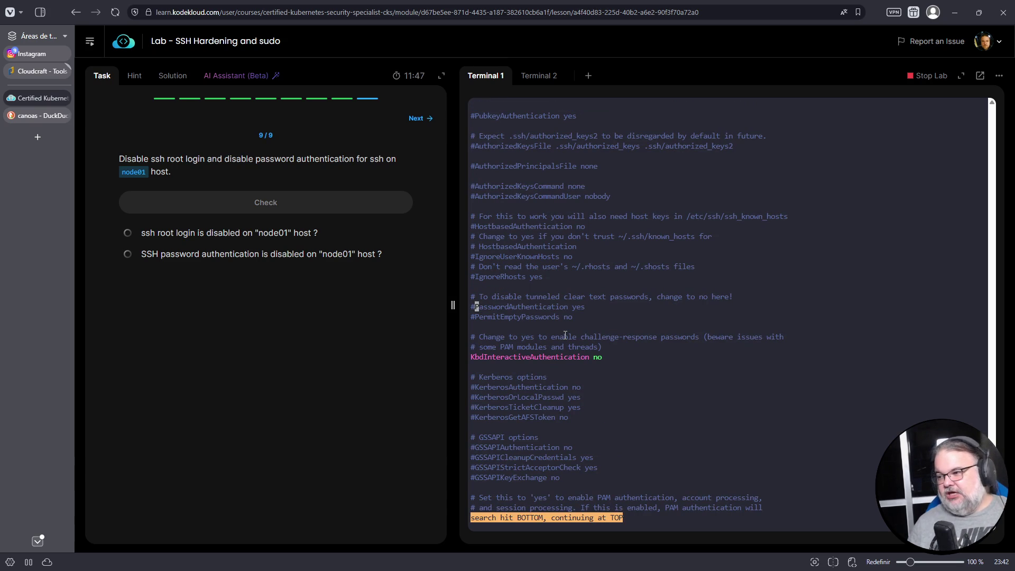
{"action": "key", "text": "h"}
{"action": "key", "text": "x"}
{"action": "key", "text": "w"}
{"action": "key", "text": "h"}
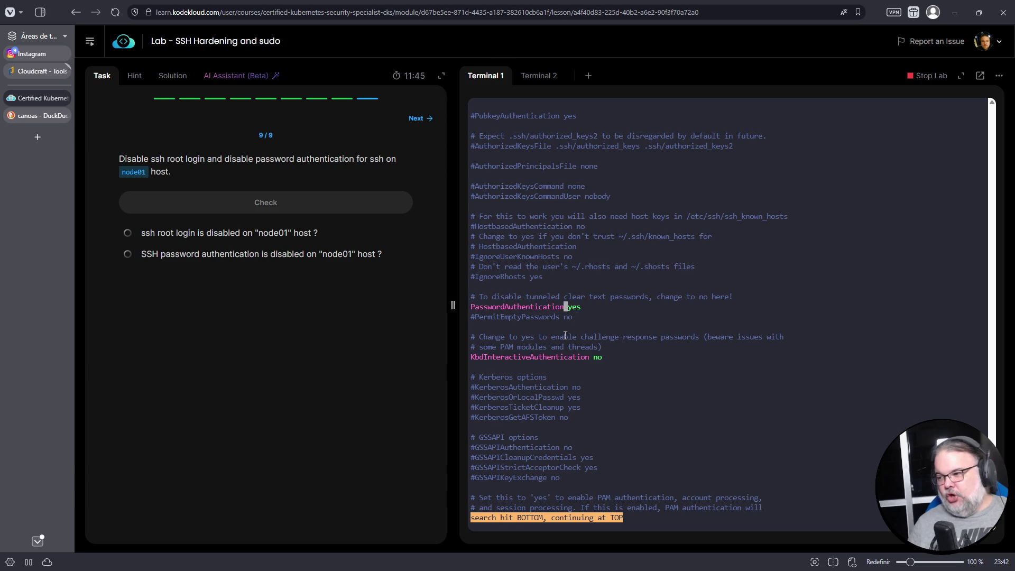
{"action": "type", "text": "lcwno"}
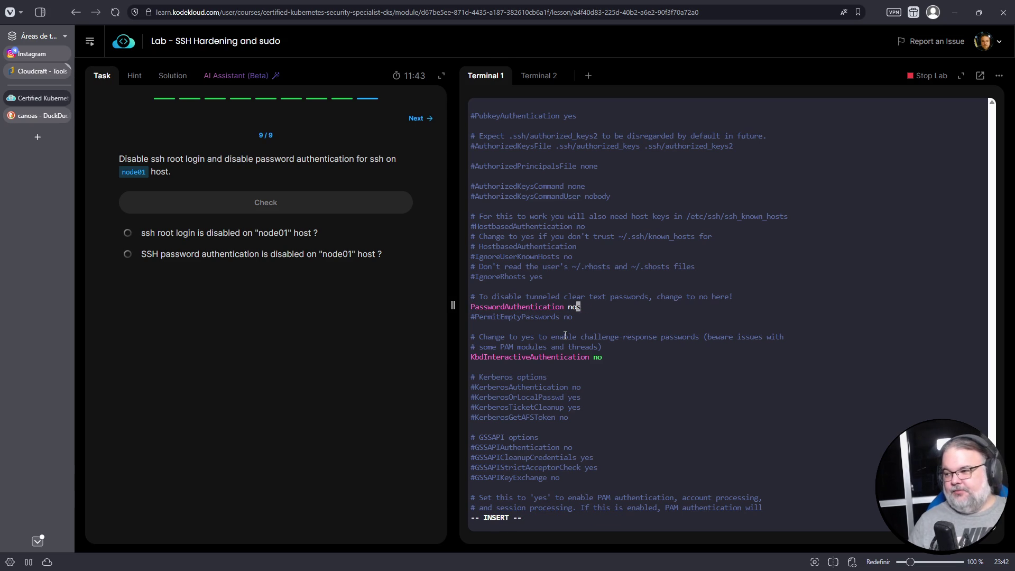
{"action": "key", "text": "Escape"}
{"action": "type", "text": ":wq"}
{"action": "key", "text": "Return"}
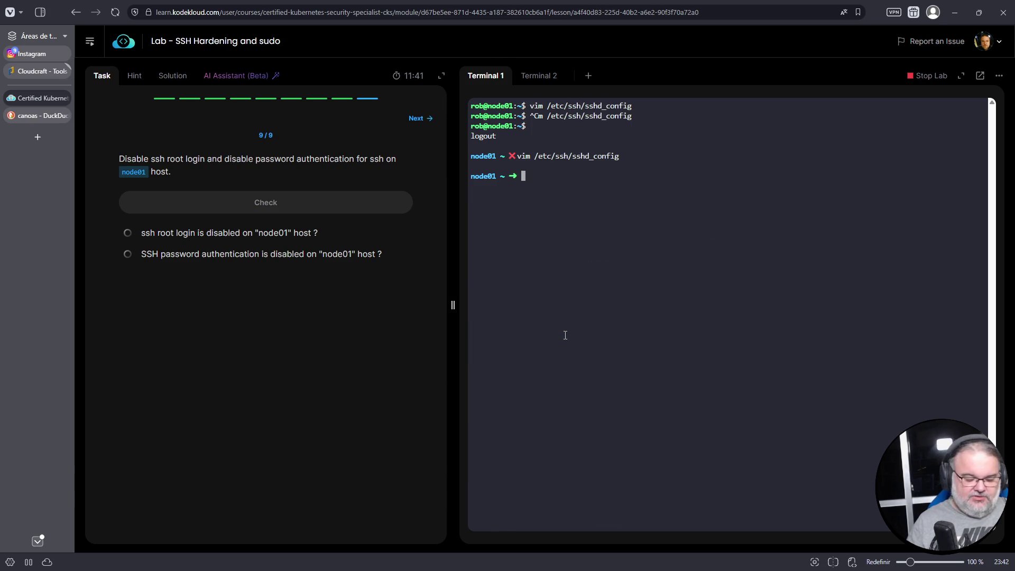
Step: Run systemctl restart sshd on node01 and check the task
{"action": "type", "text": "service"}
{"action": "key", "text": "ctrl+c"}
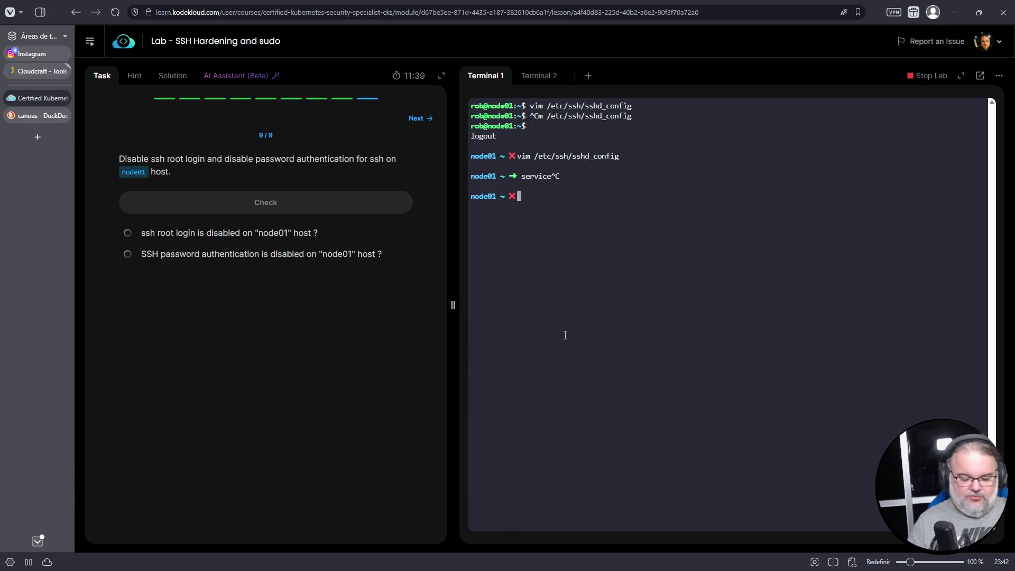
{"action": "type", "text": "systemctl restart "}
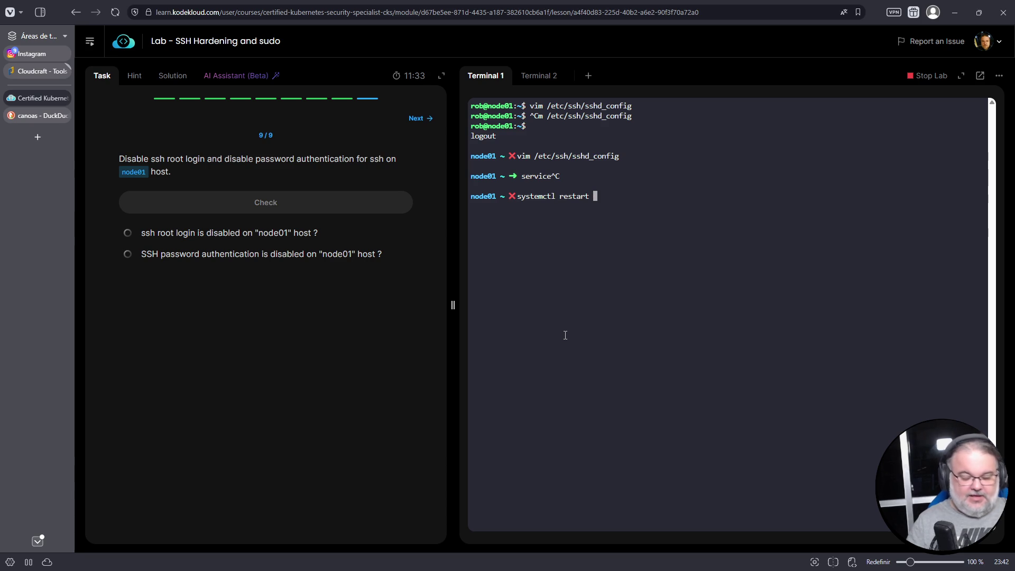
{"action": "type", "text": "sshd"}
{"action": "key", "text": "Return"}
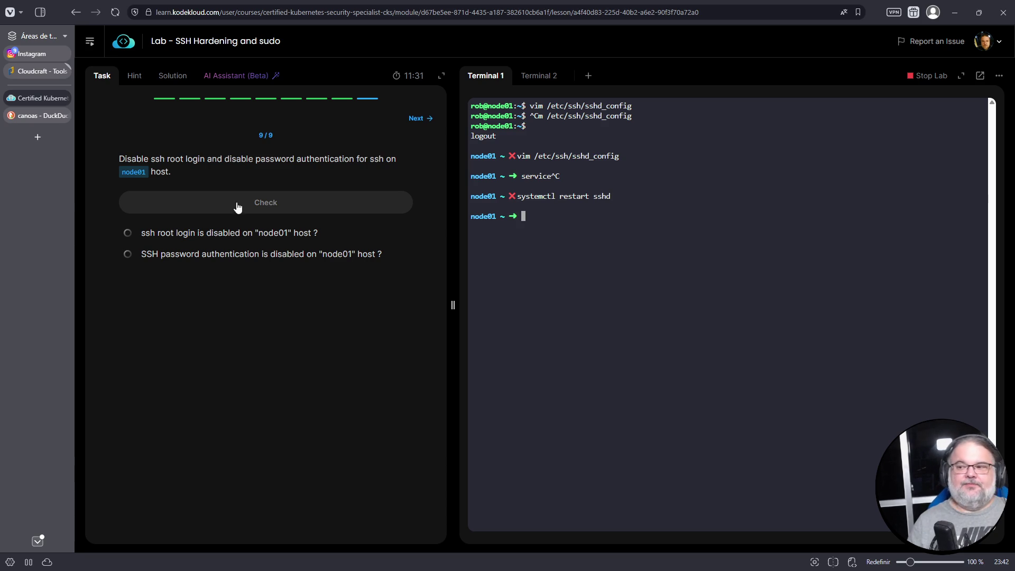
{"action": "left_click", "coordinate": [237, 206]}
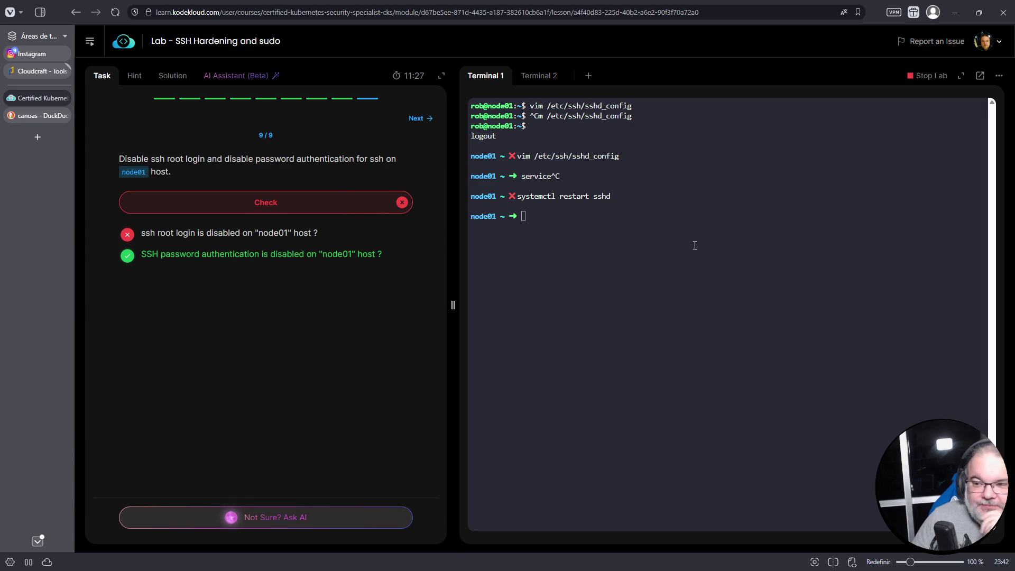
{"action": "left_click", "coordinate": [682, 233]}
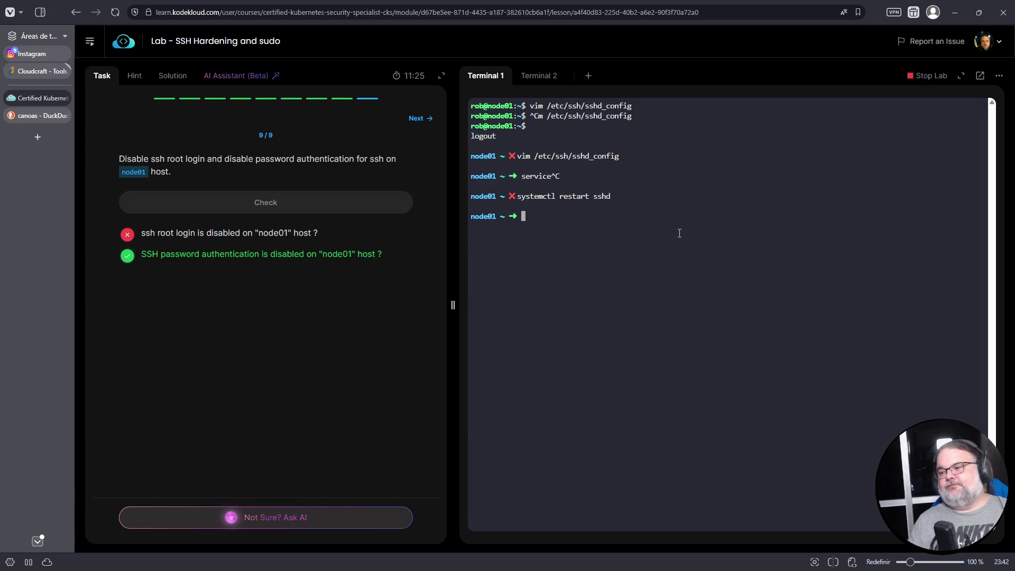
Step: Uncomment PermitRootLogin in sshd_config, change its value from yes to no, and save
{"action": "key", "text": "Up"}
{"action": "key", "text": "Up"}
{"action": "key", "text": "Return"}
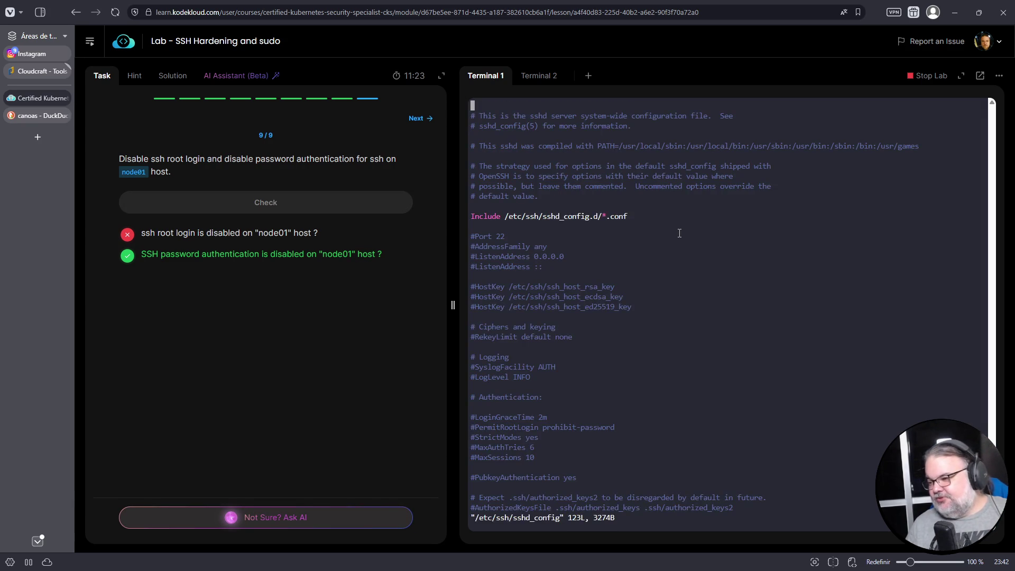
{"action": "key", "text": "shift+g"}
{"action": "key", "text": "x"}
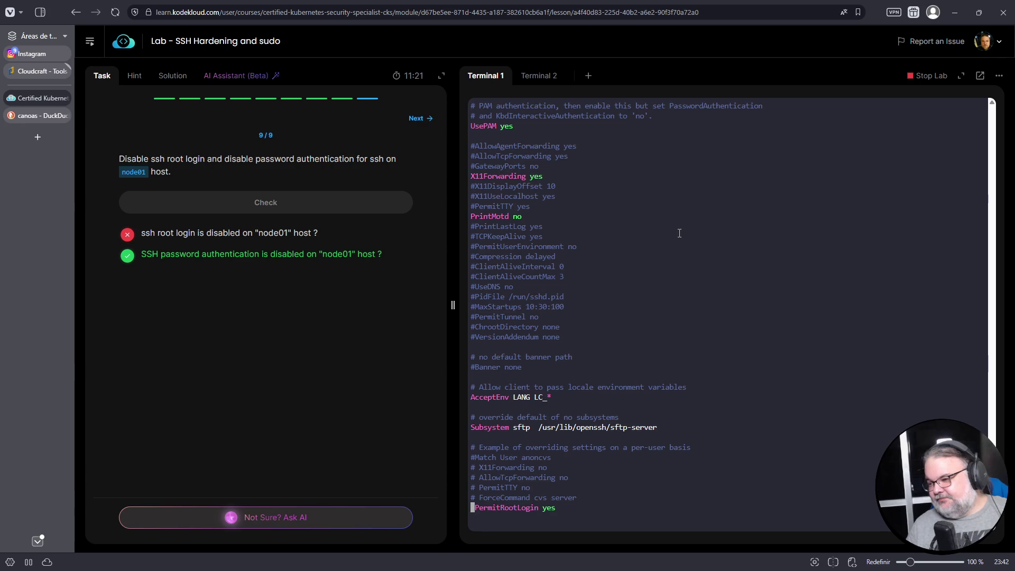
{"action": "key", "text": "w"}
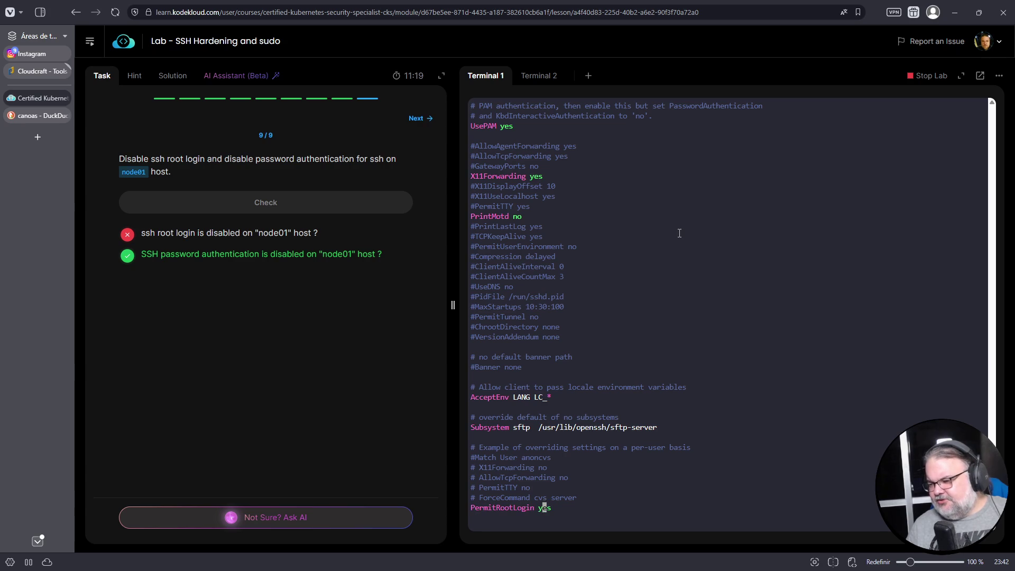
{"action": "type", "text": "cw"}
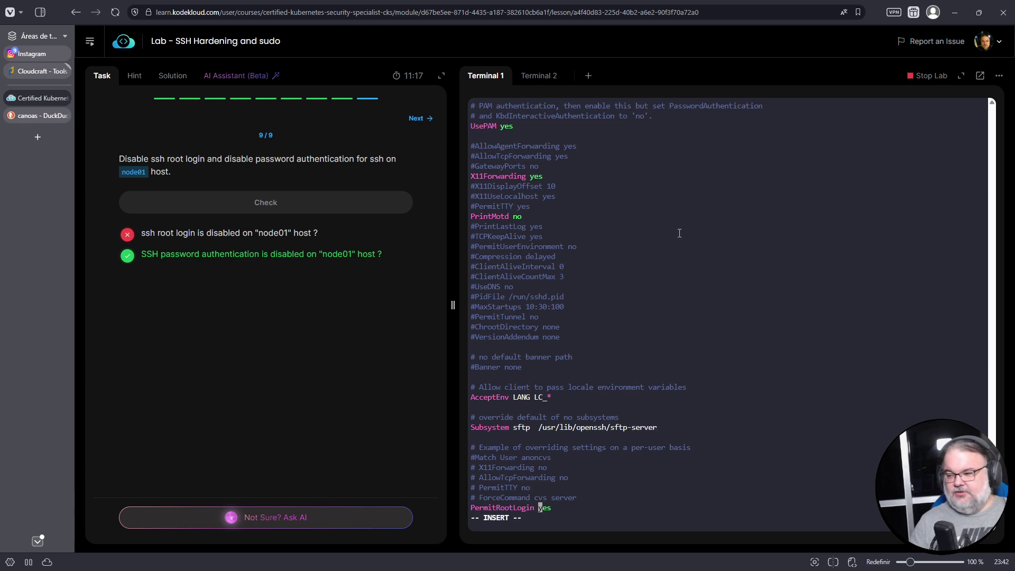
{"action": "type", "text": "no"}
{"action": "key", "text": "Escape"}
{"action": "type", "text": ":wq"}
{"action": "key", "text": "Return"}
Step: Restart sshd again and re-run the task check
{"action": "key", "text": "Up"}
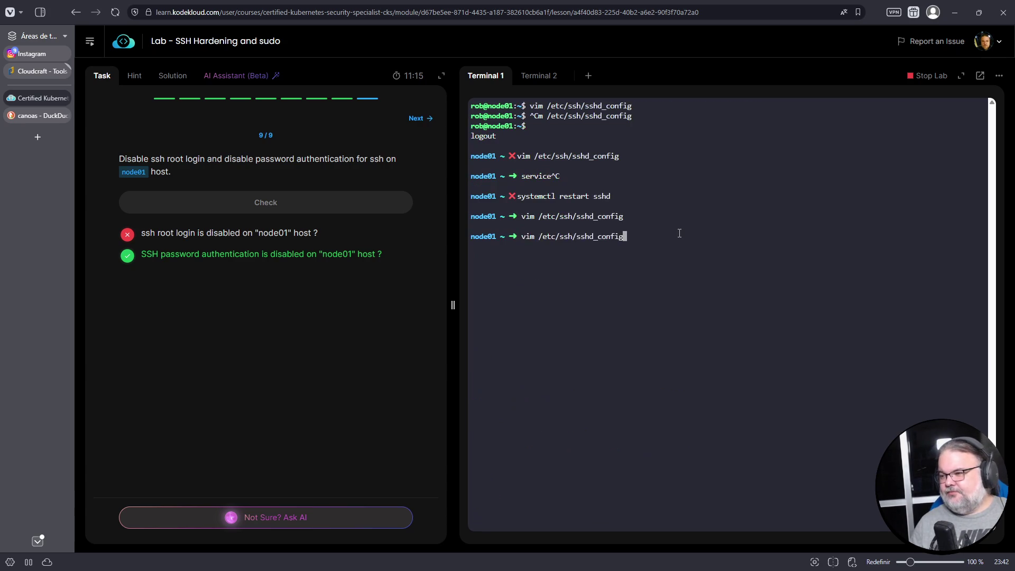
{"action": "key", "text": "Up"}
{"action": "key", "text": "Return"}
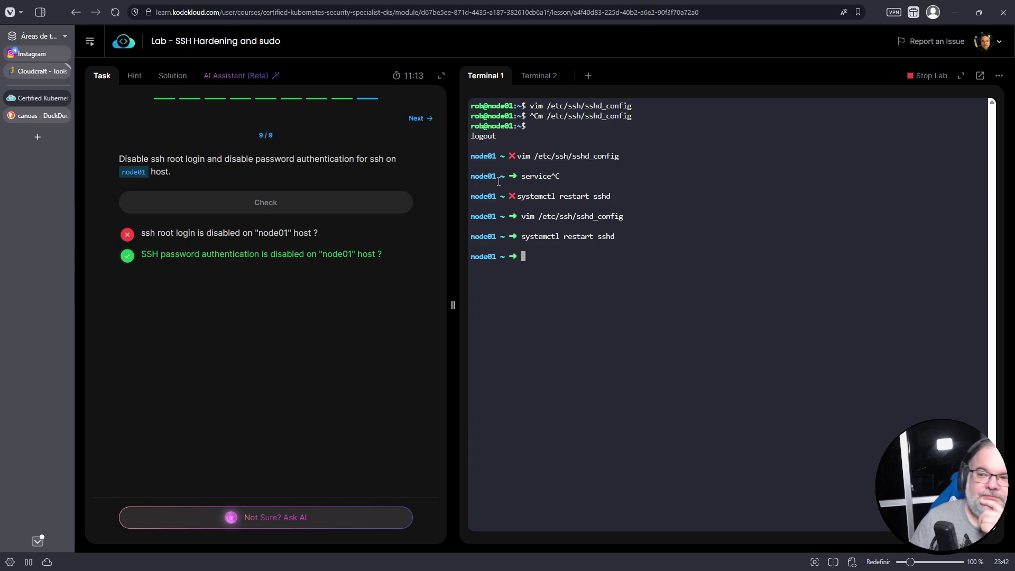
{"action": "left_click", "coordinate": [275, 210]}
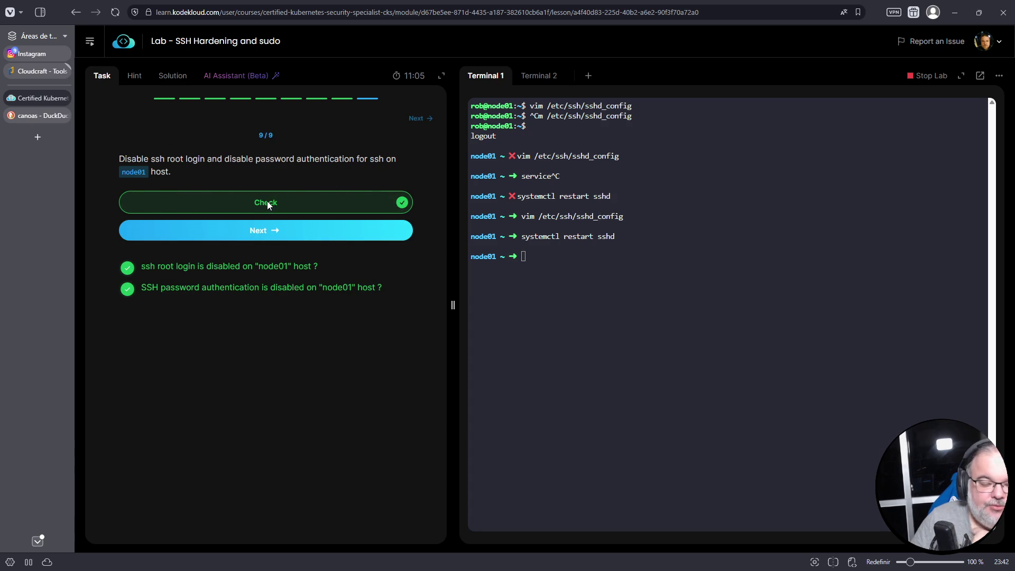
Step: Search DuckDuckGo for 'ssh certificate kubernetes' in a new tab
{"action": "mouse_move", "coordinate": [44, 114]}
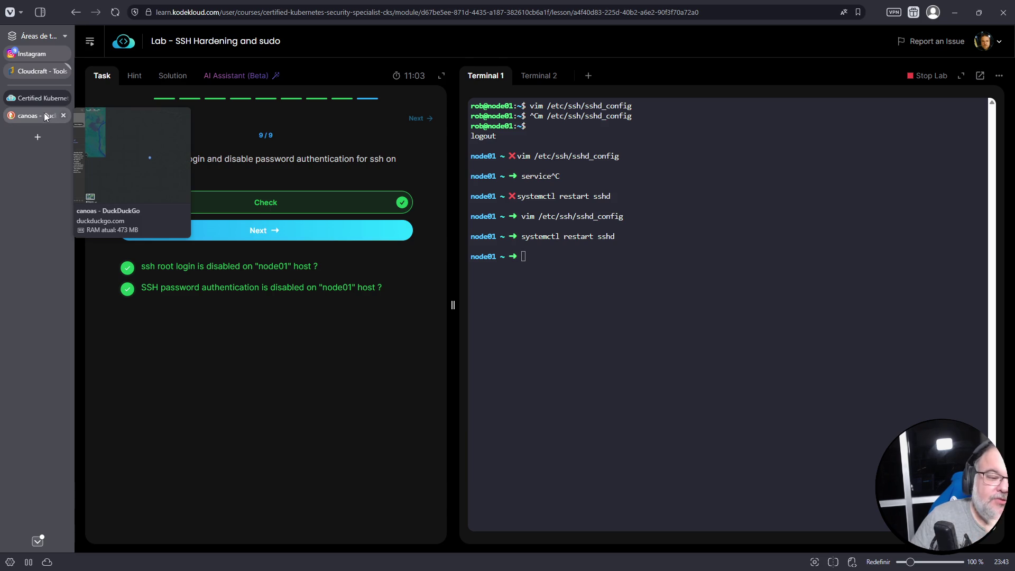
{"action": "left_click", "coordinate": [45, 116]}
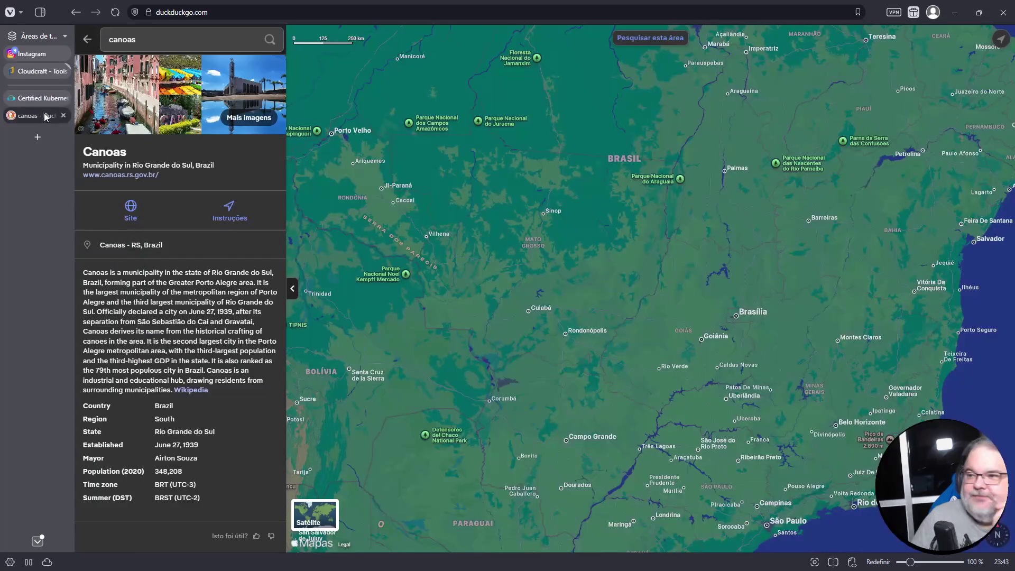
{"action": "left_click", "coordinate": [332, 11]}
{"action": "key", "text": "ctrl+t"}
{"action": "type", "text": "facebook"}
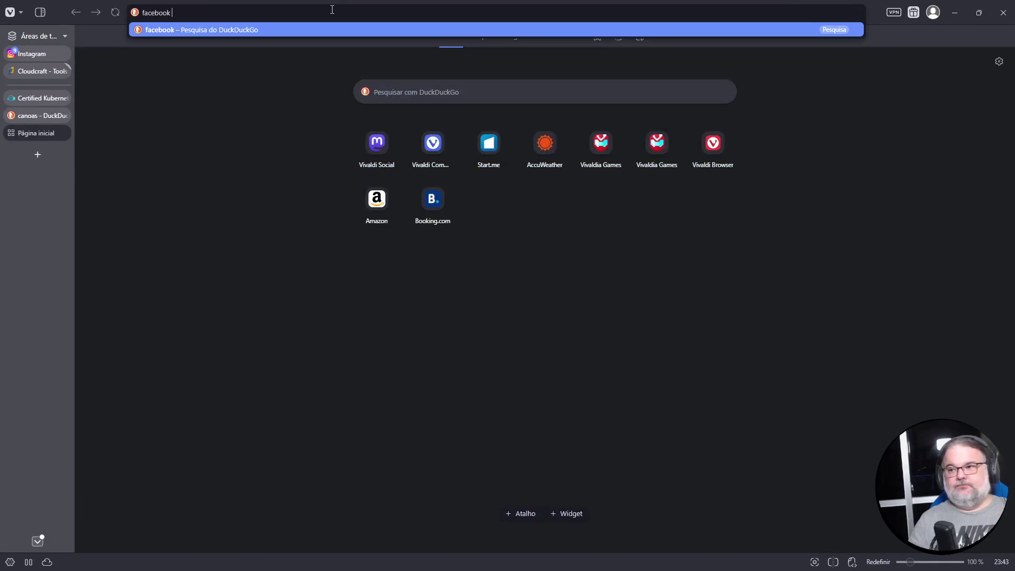
{"action": "key", "text": "ctrl+a"}
{"action": "type", "text": "ssh"}
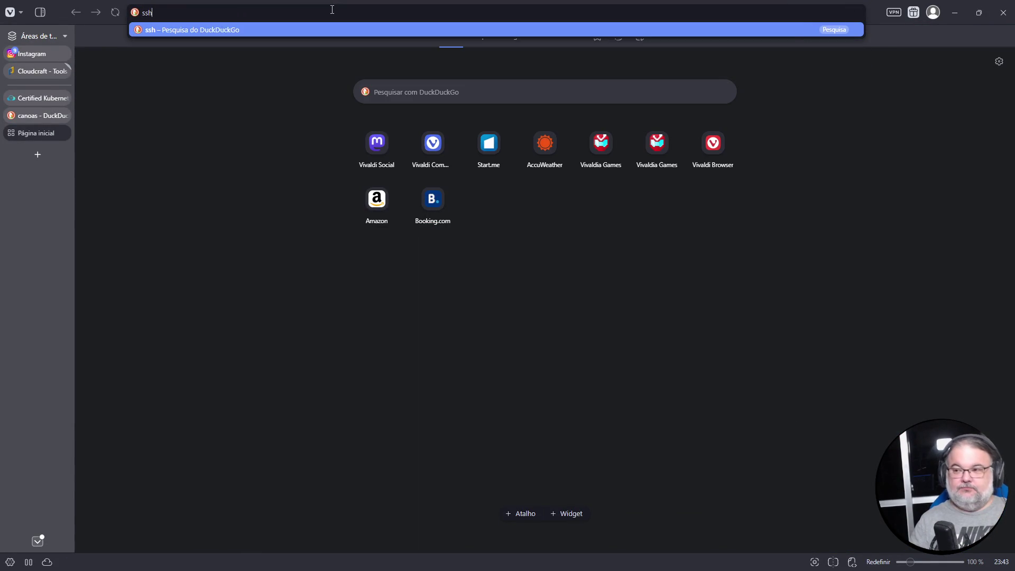
{"action": "type", "text": " certificate kubernetes"}
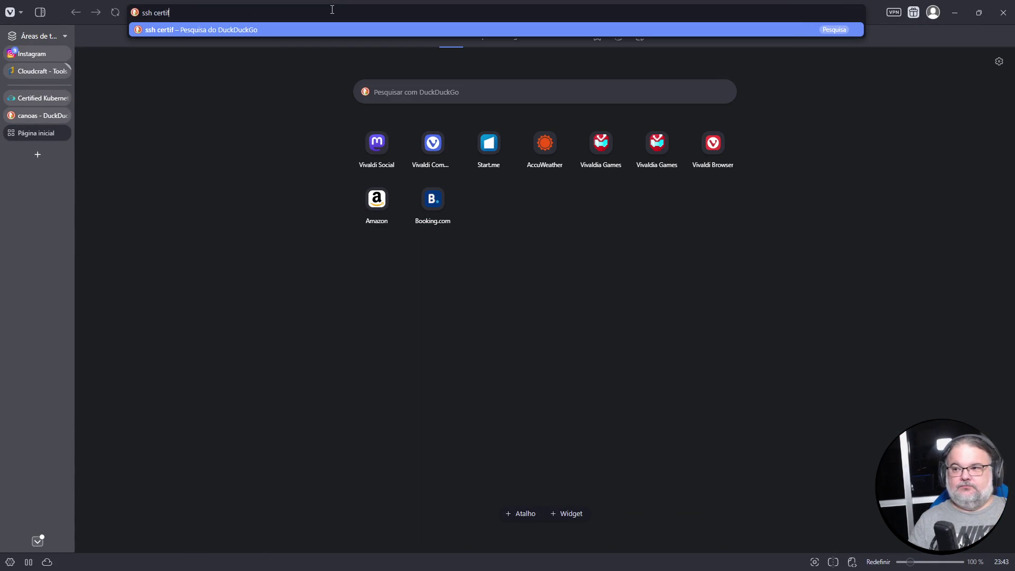
{"action": "key", "text": "Return"}
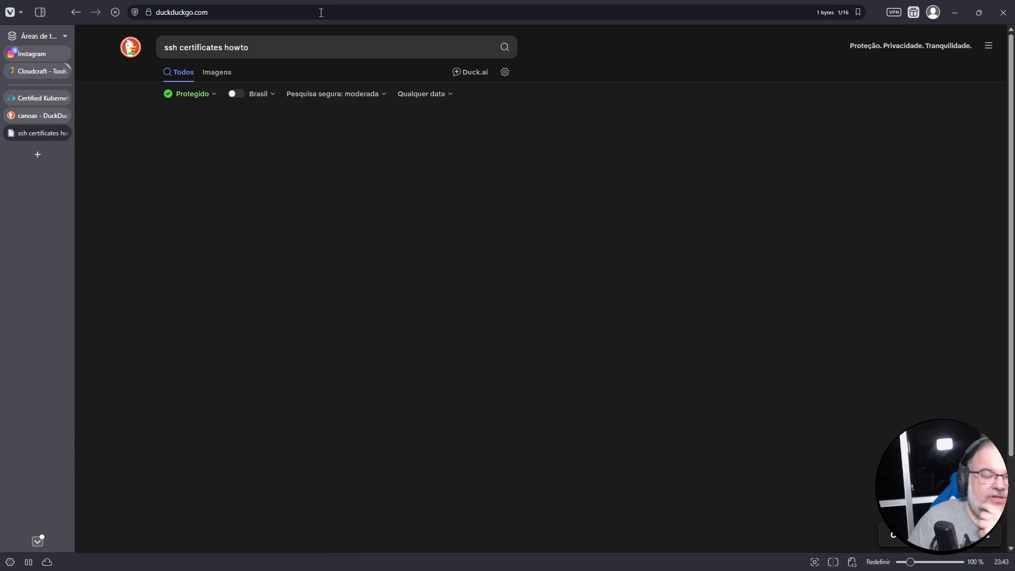
Step: Return to the 'ssh certificates howto' results and open Red Hat's 14.3 OpenSSH Certificate Authentication guide
{"action": "left_click", "coordinate": [38, 116]}
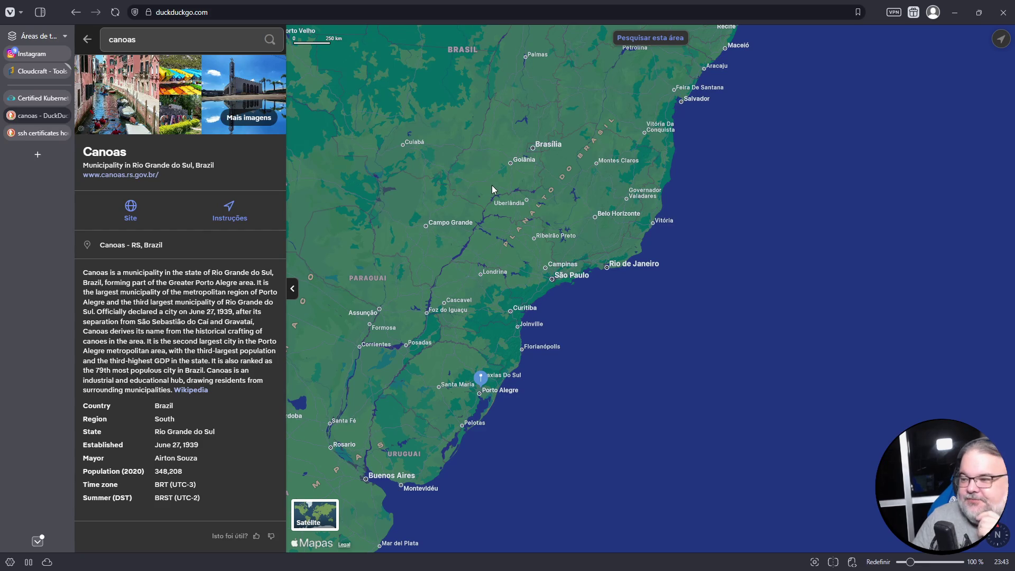
{"action": "scroll", "coordinate": [577, 264], "scroll_direction": "down", "scroll_amount": 2}
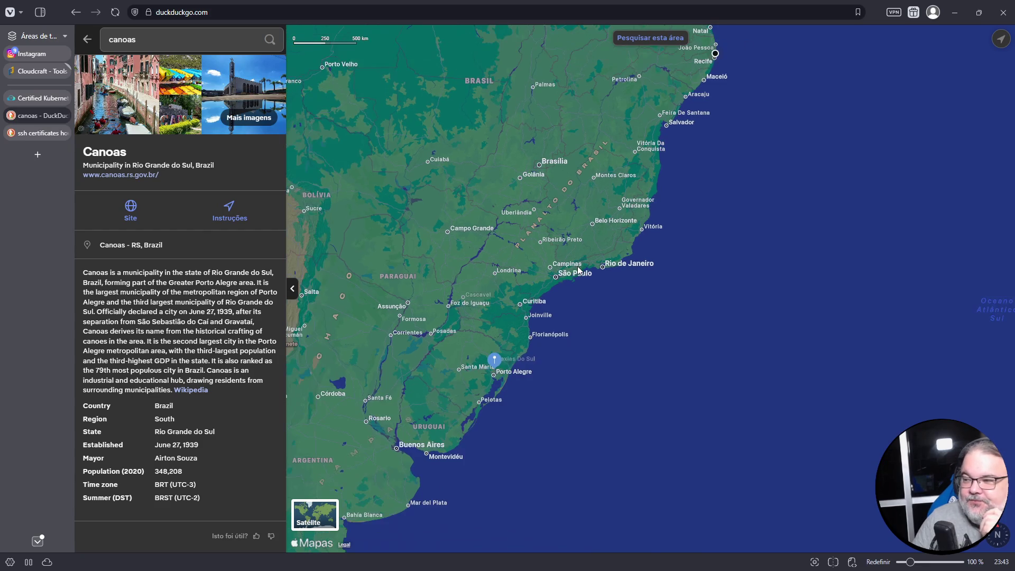
{"action": "left_click", "coordinate": [42, 135]}
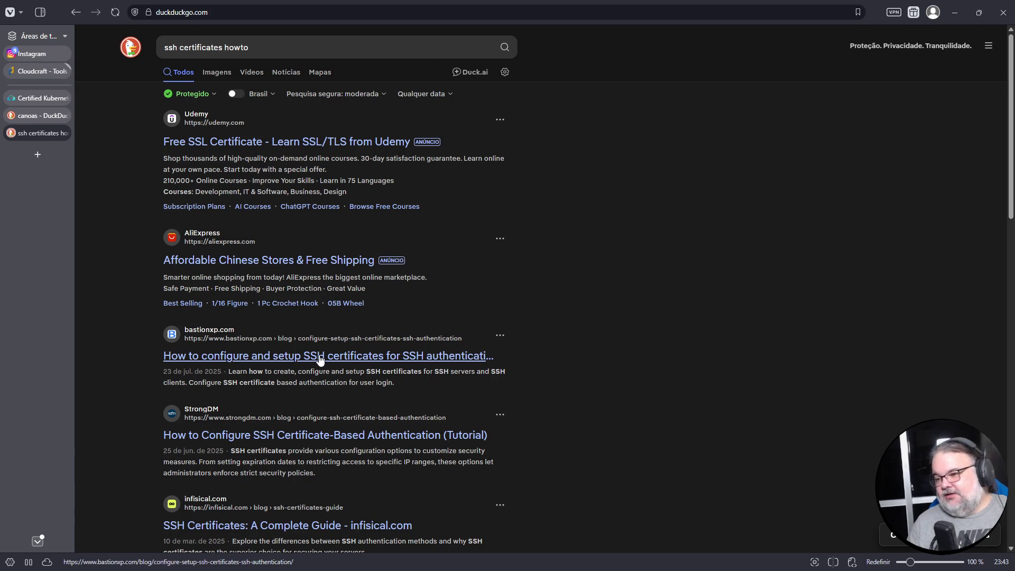
{"action": "scroll", "coordinate": [320, 359], "scroll_direction": "down", "scroll_amount": 3}
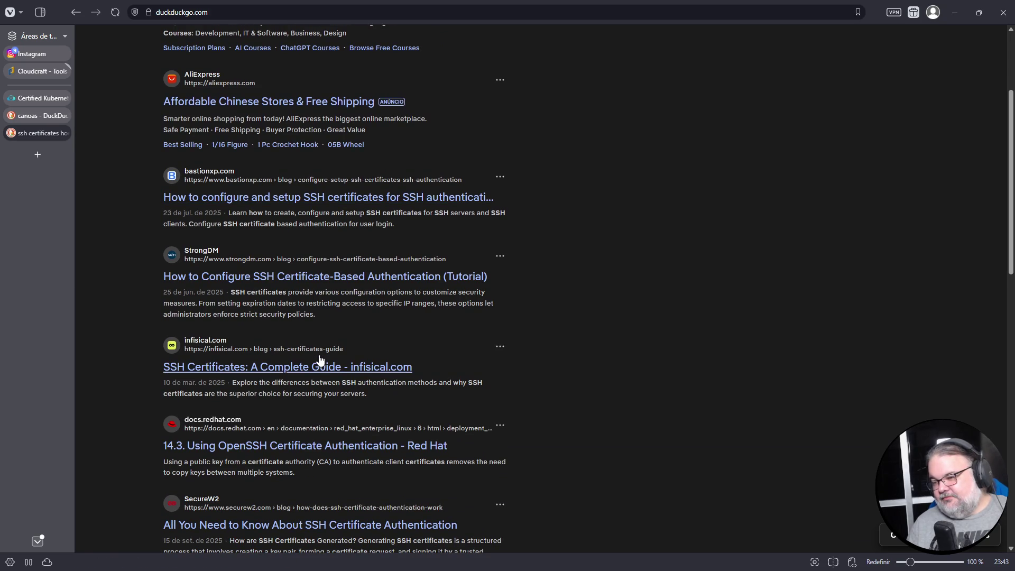
{"action": "scroll", "coordinate": [319, 358], "scroll_direction": "down", "scroll_amount": 3}
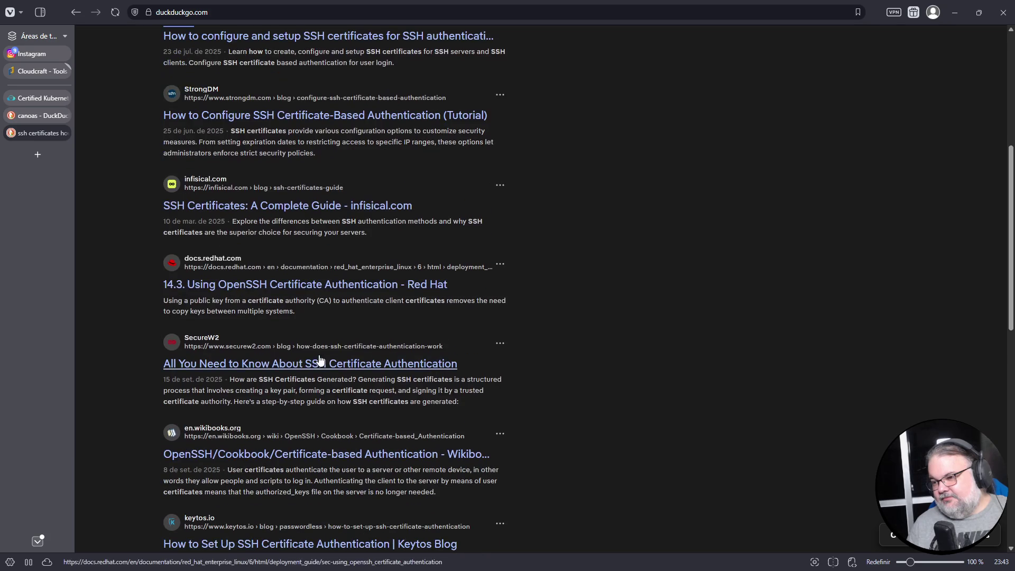
{"action": "left_click", "coordinate": [321, 287]}
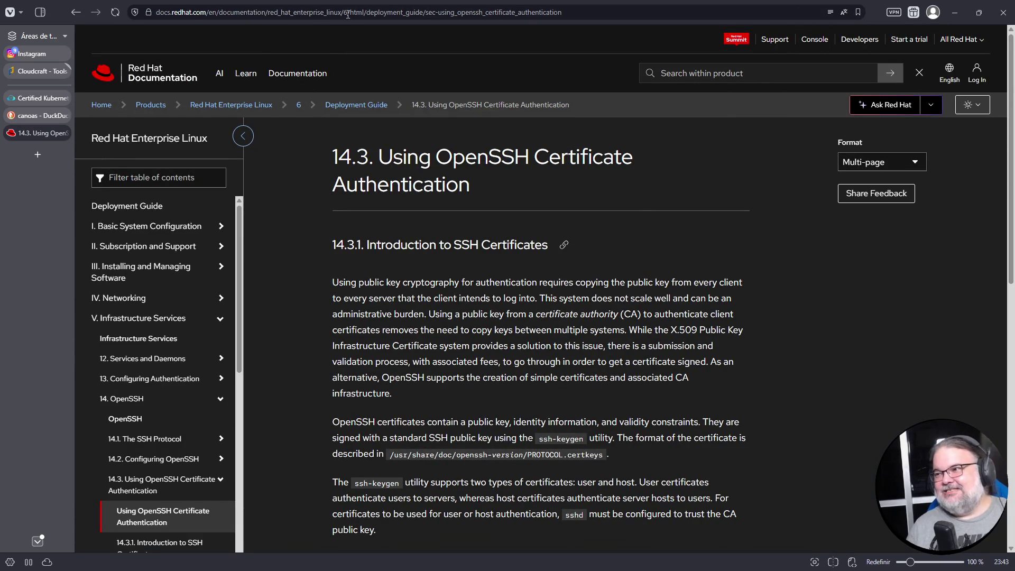
Step: Change the page address version from 6 to 8, then go back from the 404 page
{"action": "left_click", "coordinate": [368, 13]}
{"action": "double_click", "coordinate": [369, 13]}
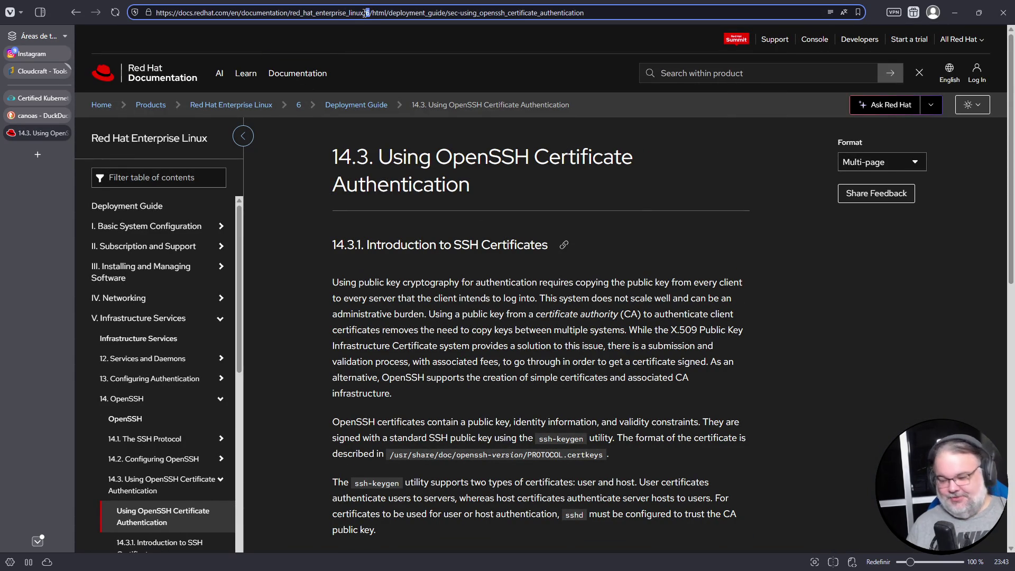
{"action": "type", "text": "8"}
{"action": "key", "text": "Return"}
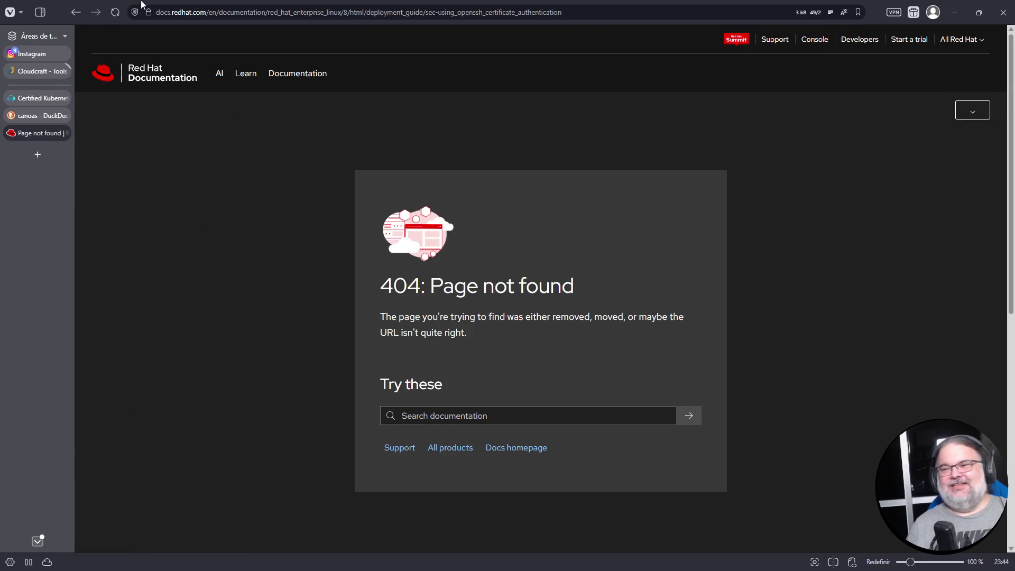
{"action": "left_click", "coordinate": [73, 16]}
{"action": "left_click", "coordinate": [74, 15]}
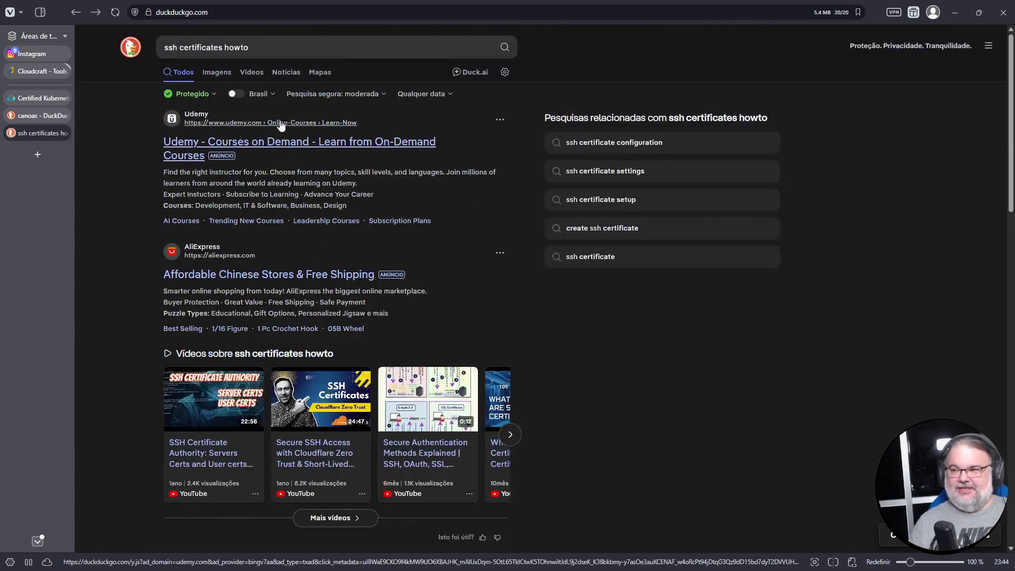
Step: Search 'ssh certificates red hat linux 10' and check the Customer Portal certificate solution
{"action": "double_click", "coordinate": [231, 47]}
{"action": "type", "text": "red"}
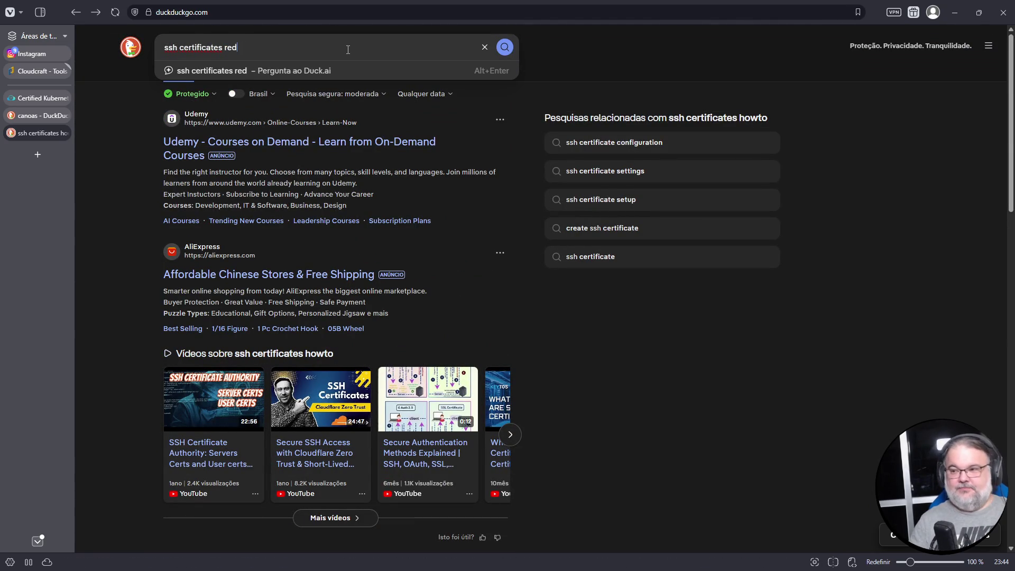
{"action": "type", "text": " hat linux 10"}
{"action": "key", "text": "Return"}
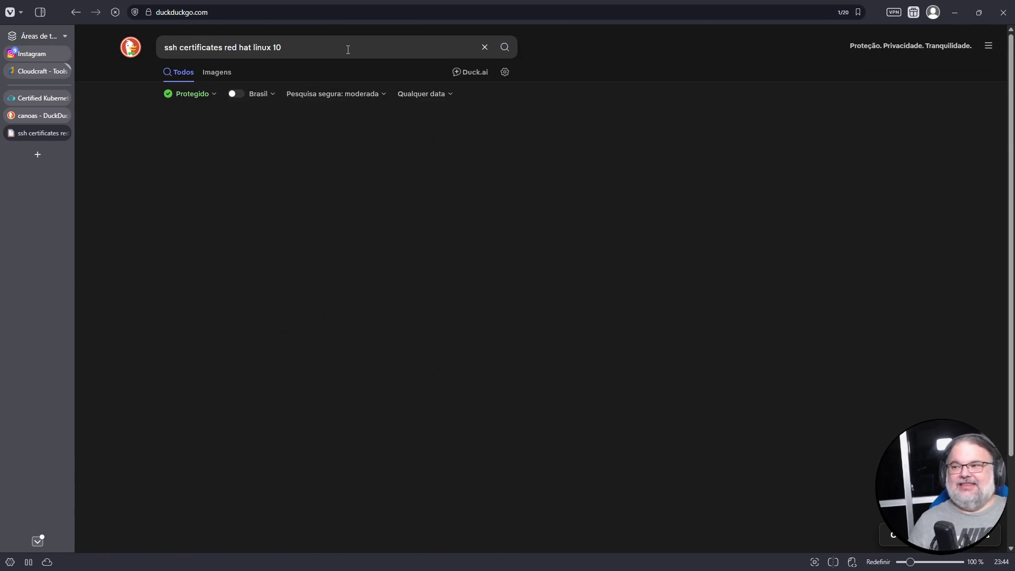
{"action": "scroll", "coordinate": [355, 233], "scroll_direction": "down", "scroll_amount": 3}
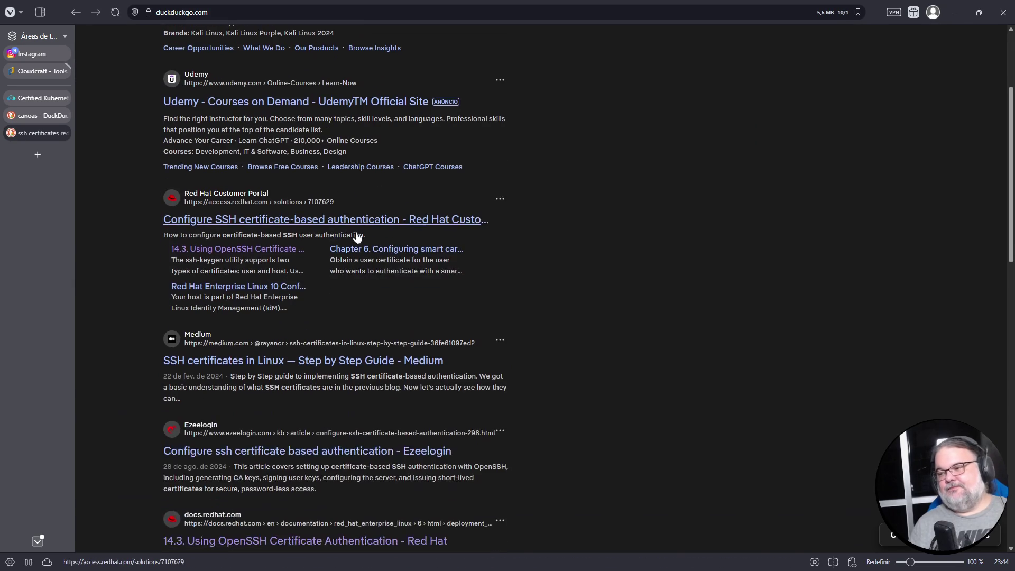
{"action": "left_click", "coordinate": [393, 223]}
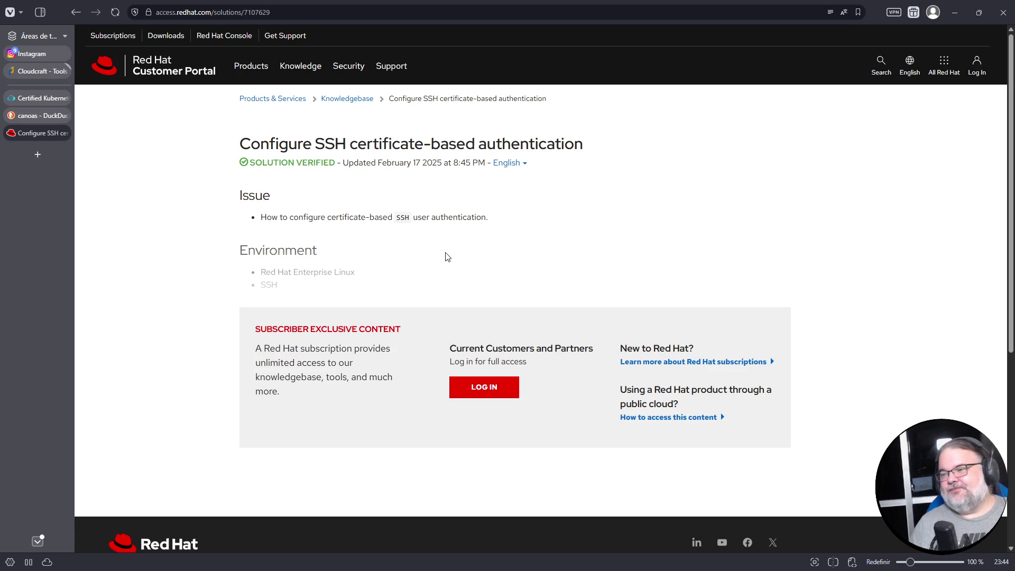
{"action": "left_click", "coordinate": [75, 12]}
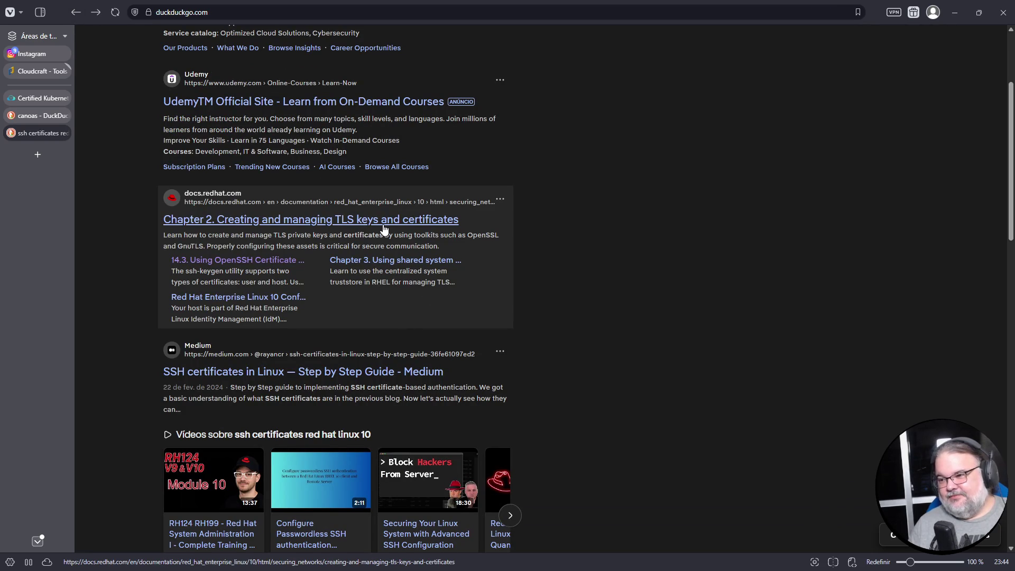
Step: Open the 14.3 Using OpenSSH Certificate Authentication page and go to section 14.3.3
{"action": "left_click", "coordinate": [236, 261]}
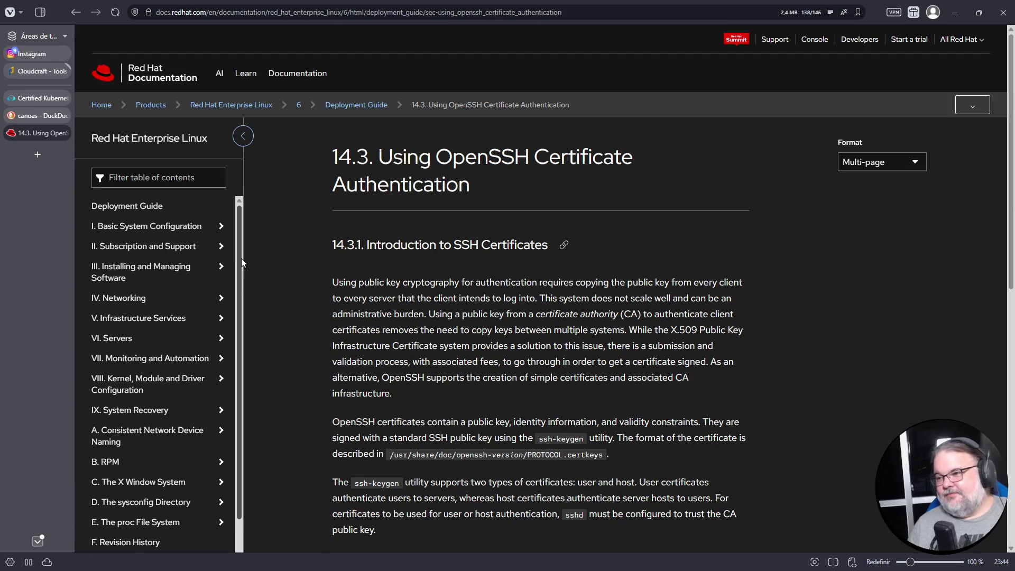
{"action": "scroll", "coordinate": [522, 397], "scroll_direction": "down", "scroll_amount": 5}
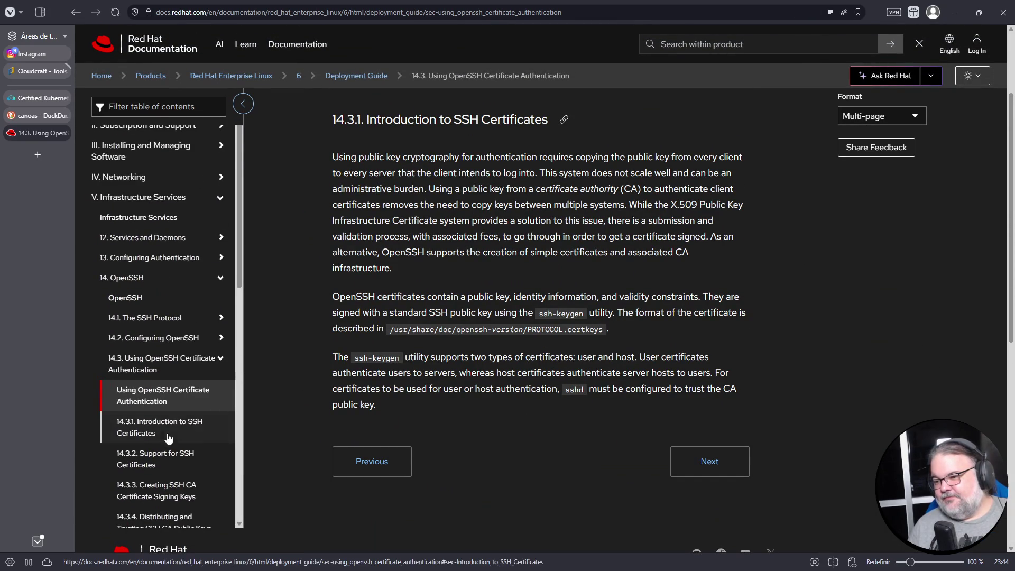
{"action": "scroll", "coordinate": [195, 327], "scroll_direction": "down", "scroll_amount": 4}
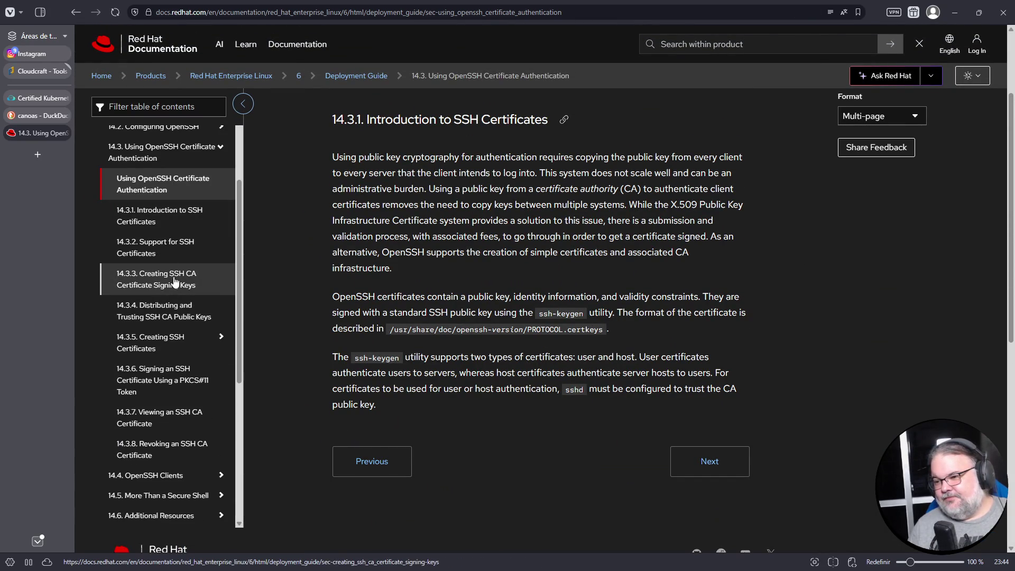
{"action": "left_click", "coordinate": [175, 284]}
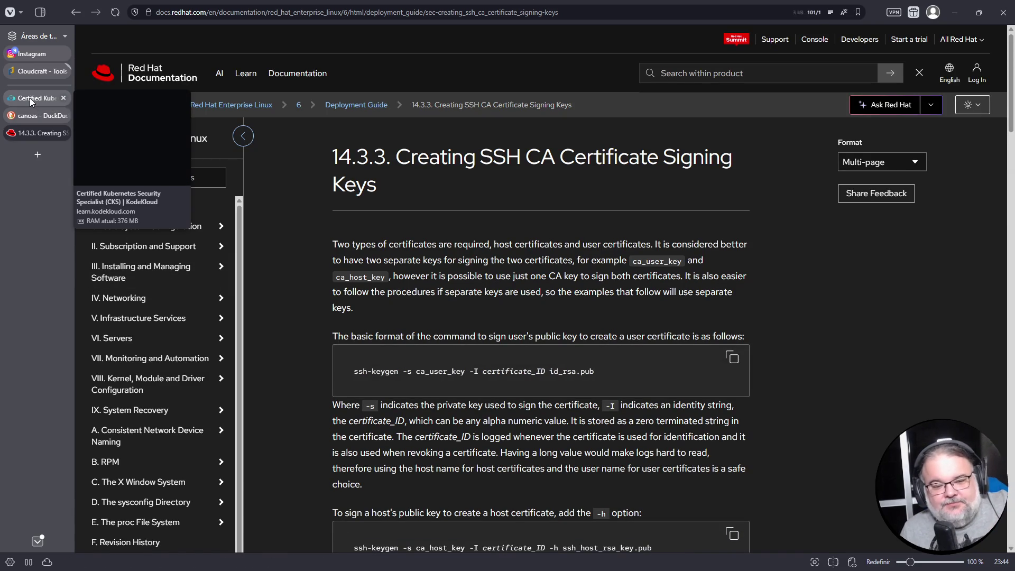
Step: Dismiss the termination warning, stop the KodeKloud lab, and confirm with Yes
{"action": "left_click", "coordinate": [34, 98]}
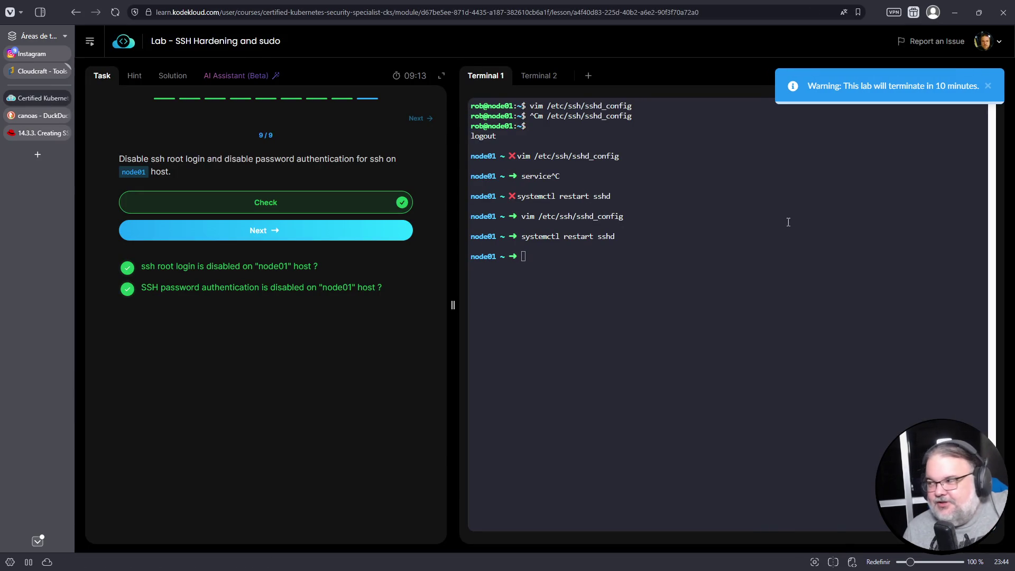
{"action": "left_click", "coordinate": [987, 85]}
{"action": "left_click", "coordinate": [931, 76]}
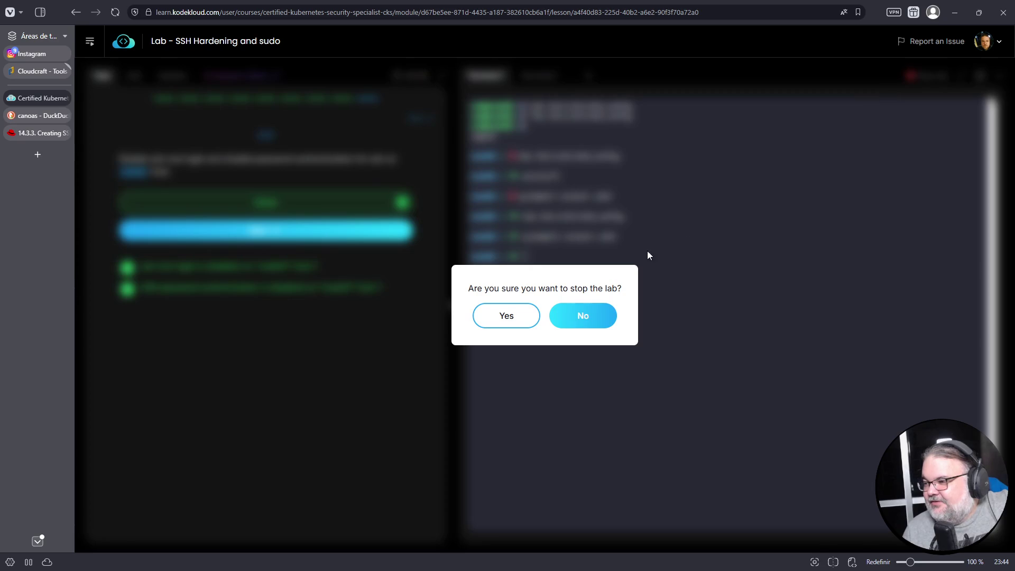
{"action": "left_click", "coordinate": [494, 317]}
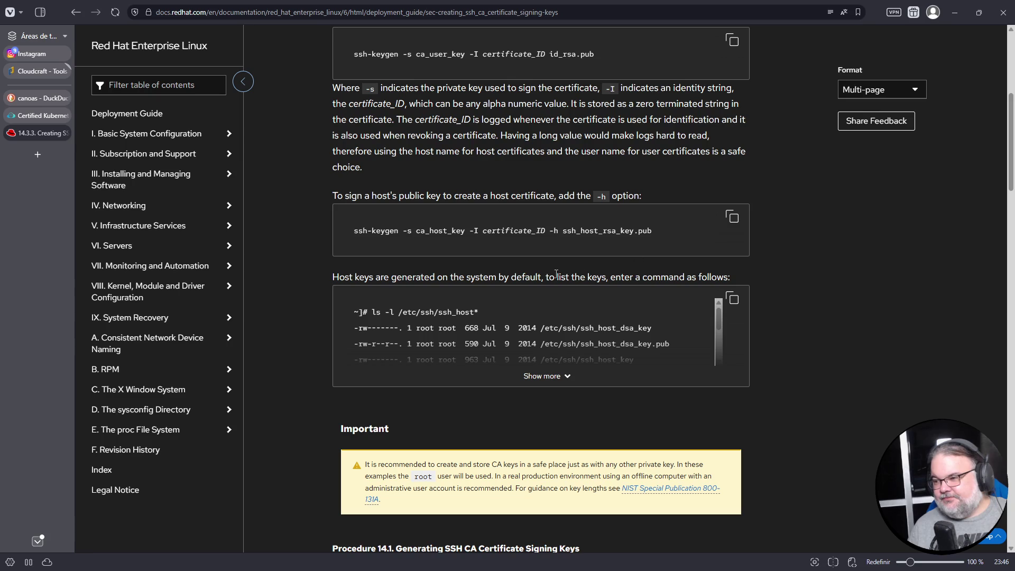
Step: Expand the first Procedure 14.1 example and copy 'ssh-keygen -t rsa -f ~/.ssh/ca_user_key'
{"action": "scroll", "coordinate": [671, 221], "scroll_direction": "up", "scroll_amount": 6}
{"action": "left_click_drag", "start_coordinate": [417, 156], "coordinate": [554, 152]}
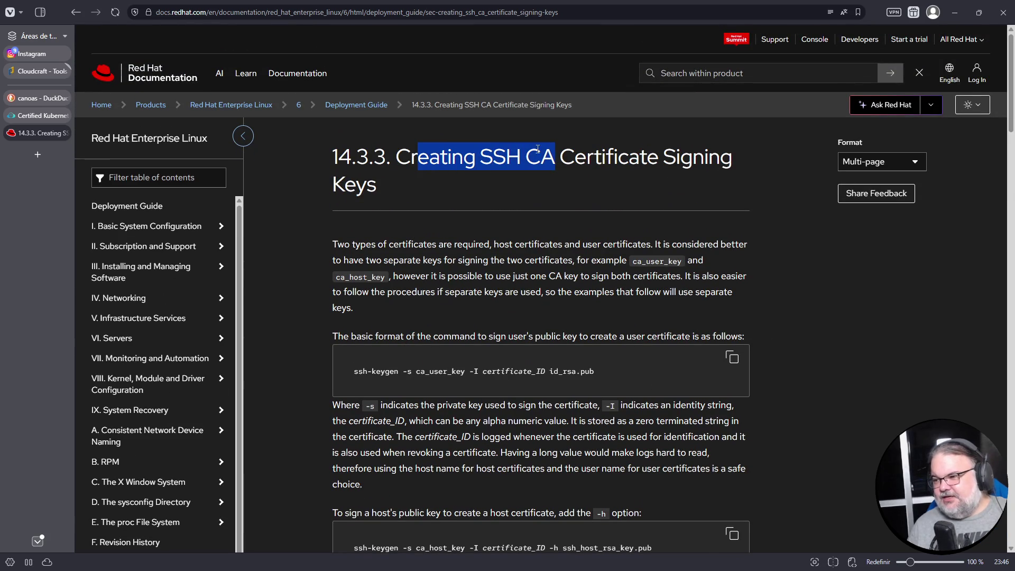
{"action": "scroll", "coordinate": [228, 439], "scroll_direction": "down", "scroll_amount": 6}
{"action": "scroll", "coordinate": [228, 439], "scroll_direction": "down", "scroll_amount": 4}
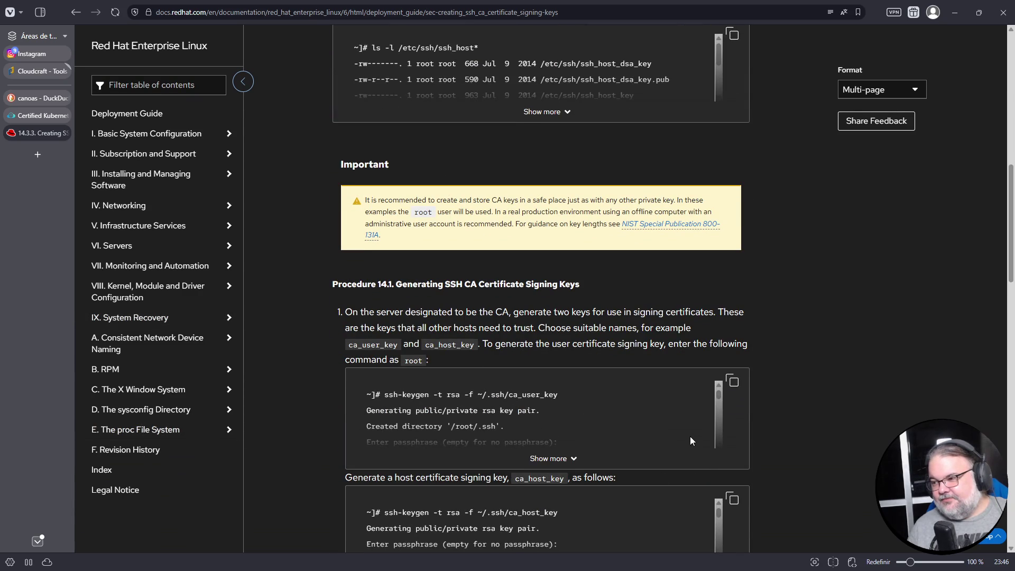
{"action": "scroll", "coordinate": [627, 344], "scroll_direction": "down", "scroll_amount": 2}
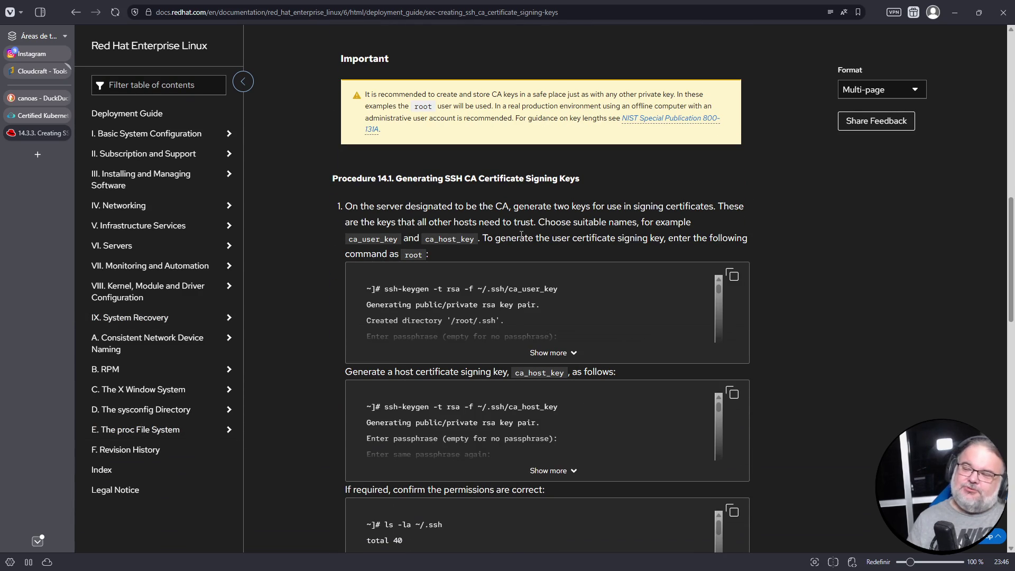
{"action": "left_click", "coordinate": [560, 353]}
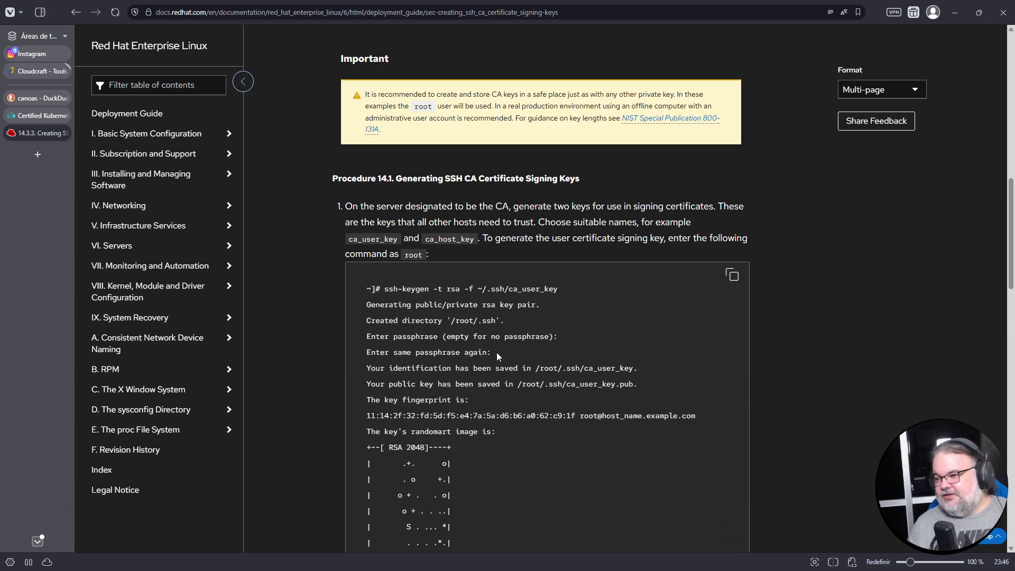
{"action": "scroll", "coordinate": [496, 352], "scroll_direction": "down", "scroll_amount": 3}
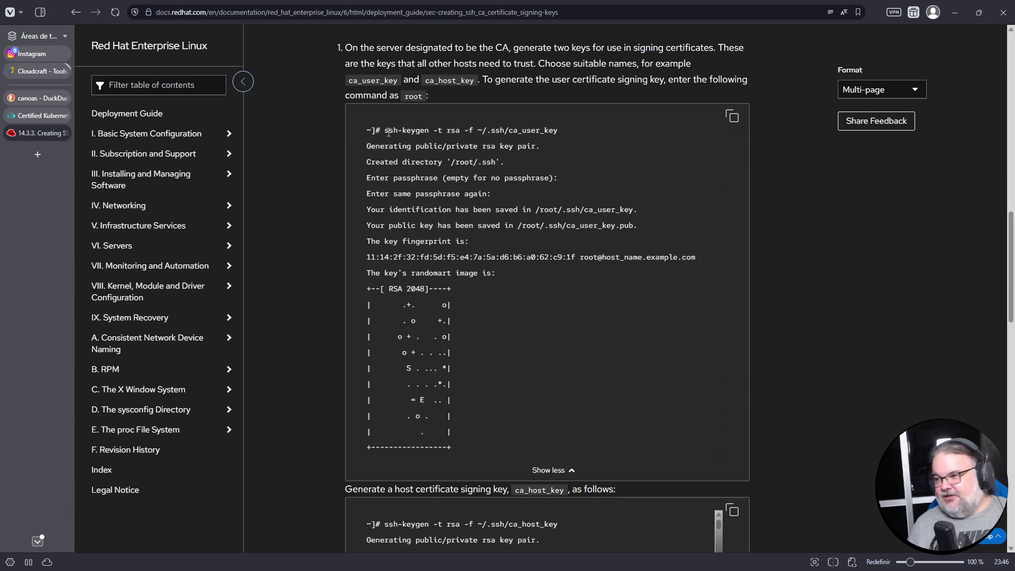
{"action": "left_click_drag", "start_coordinate": [385, 130], "coordinate": [581, 123]}
{"action": "right_click", "coordinate": [534, 131]}
{"action": "left_click", "coordinate": [553, 141]}
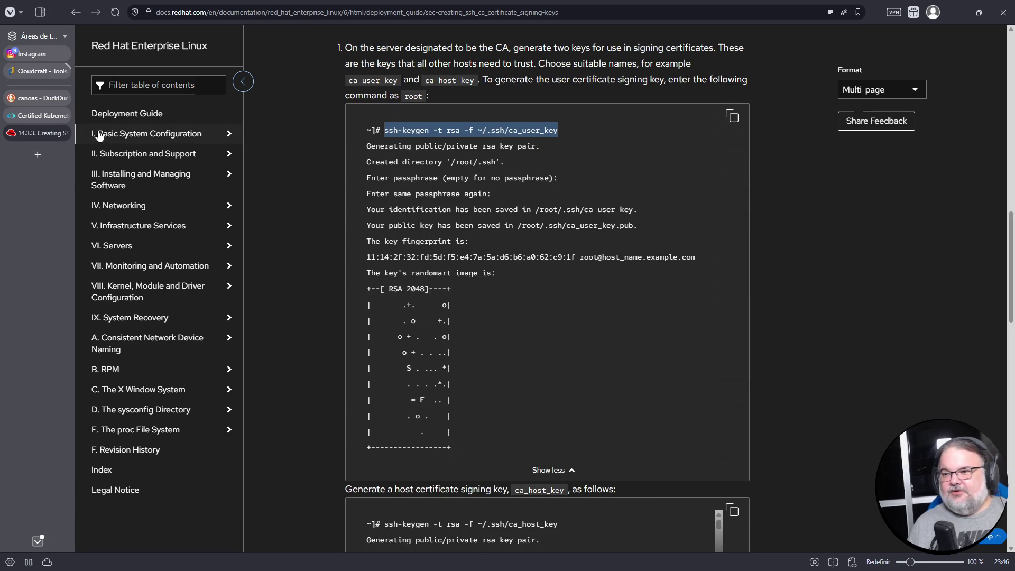
Step: Paste the ssh-keygen command into the lab terminal and enter it as a comment
{"action": "left_click", "coordinate": [44, 115]}
{"action": "right_click", "coordinate": [408, 297]}
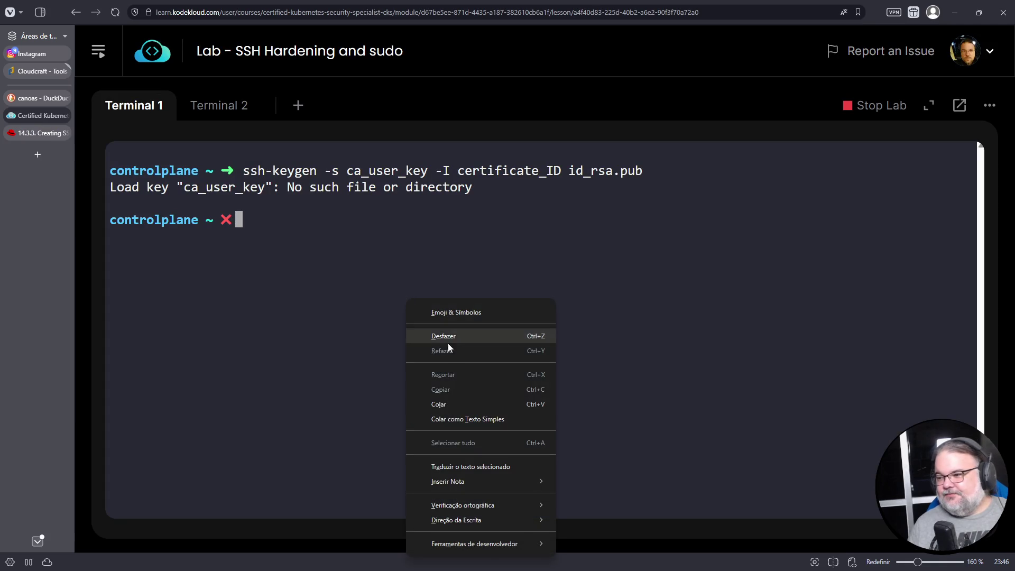
{"action": "left_click", "coordinate": [458, 401]}
{"action": "key", "text": "Home"}
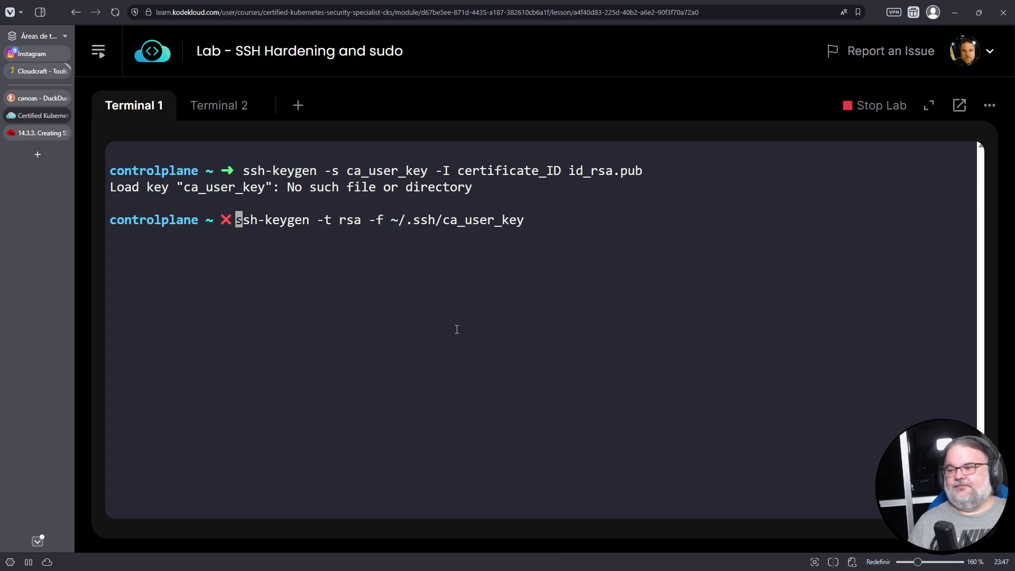
{"action": "key", "text": "Right"}
{"action": "key", "text": "Right"}
{"action": "key", "text": "Right"}
{"action": "key", "text": "Home"}
{"action": "type", "text": "#"}
{"action": "key", "text": "Return"}
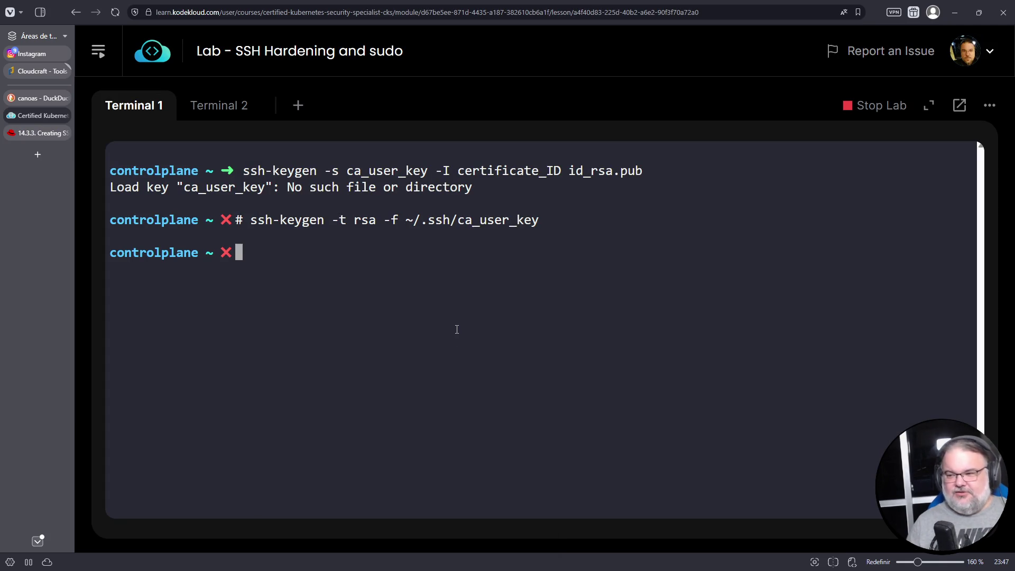
Step: Create /etc/ssh/ca and run ssh-keygen with the key path changed to /etc/ssh/ca
{"action": "type", "text": "mkdir"}
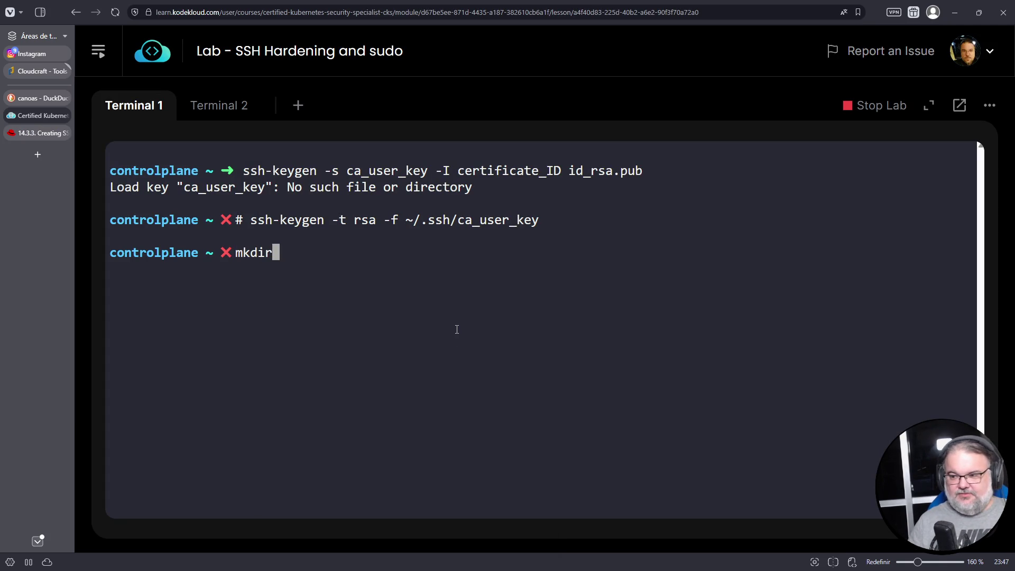
{"action": "type", "text": " /etc/s"}
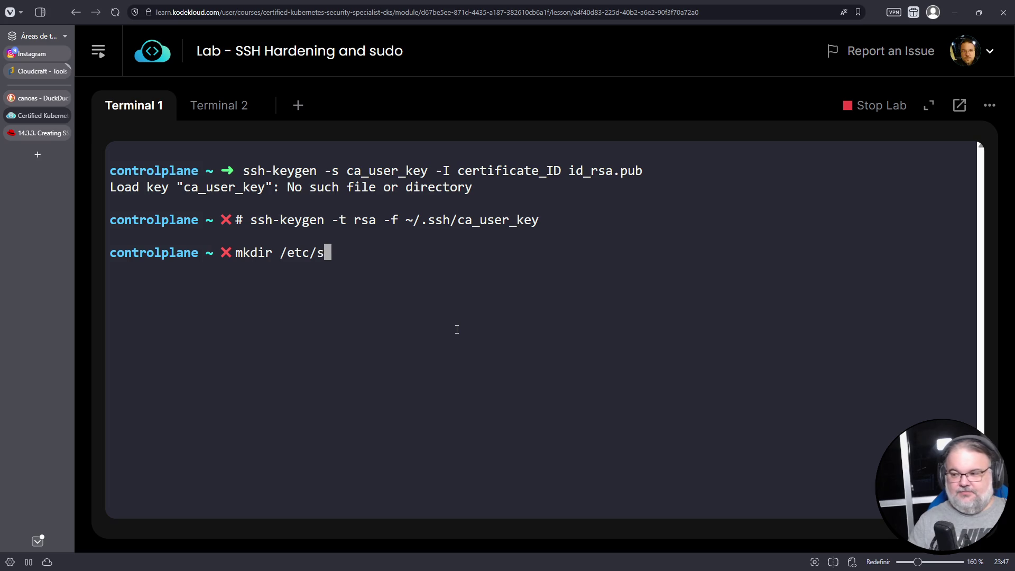
{"action": "type", "text": "sh/ca"}
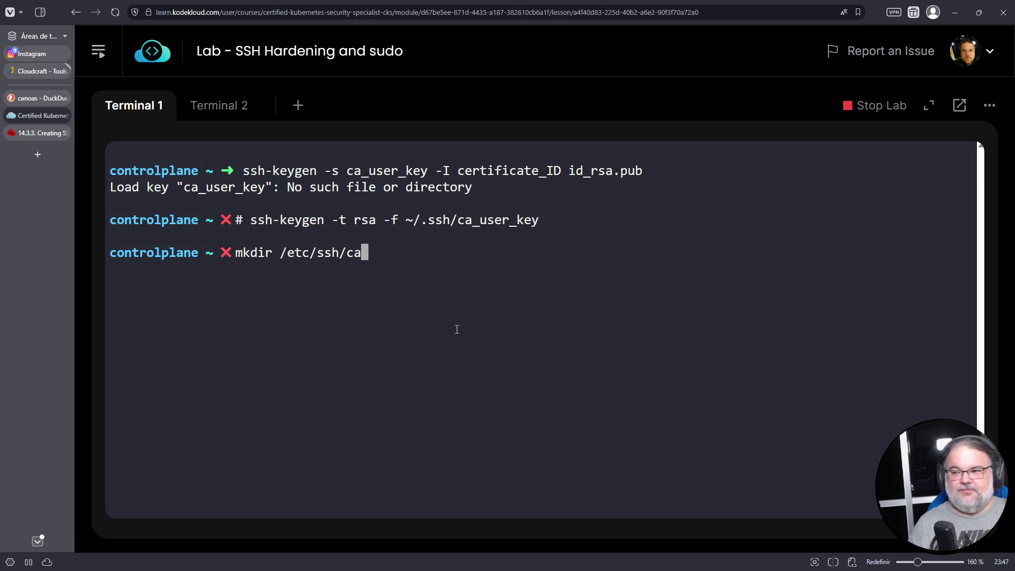
{"action": "key", "text": "Return"}
{"action": "key", "text": "Up"}
{"action": "key", "text": "Up"}
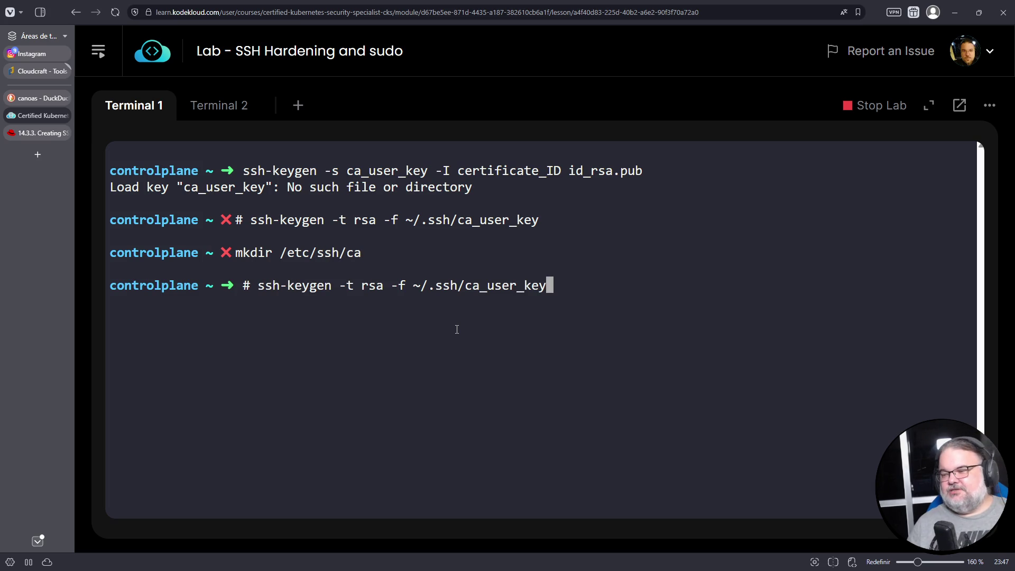
{"action": "key", "text": "Home"}
{"action": "key", "text": "Delete"}
{"action": "key", "text": "Delete"}
{"action": "key", "text": "End"}
{"action": "key", "text": "Left"}
{"action": "key", "text": "Left"}
{"action": "key", "text": "Left"}
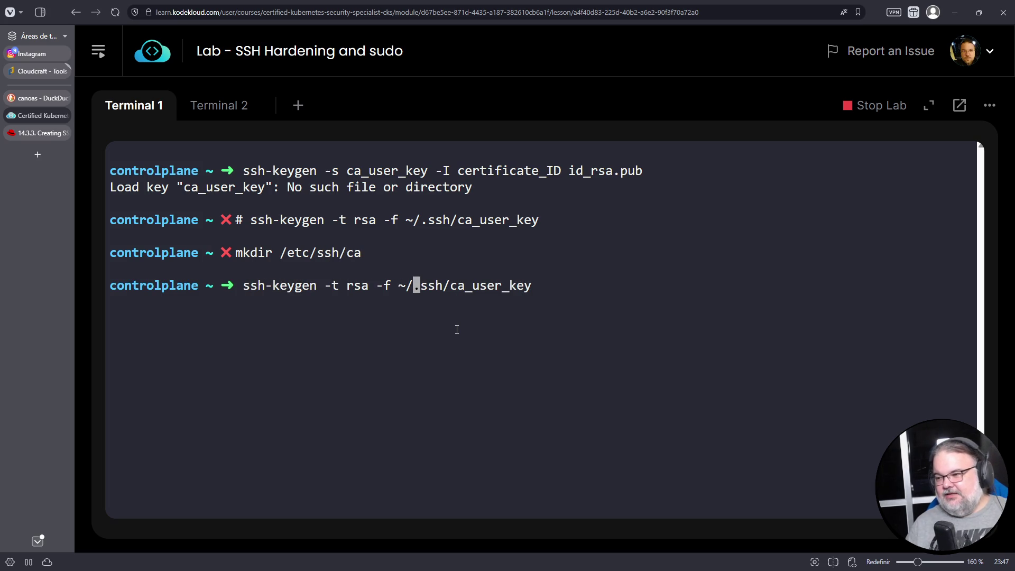
{"action": "type", "text": "/etc/ssh/ca"}
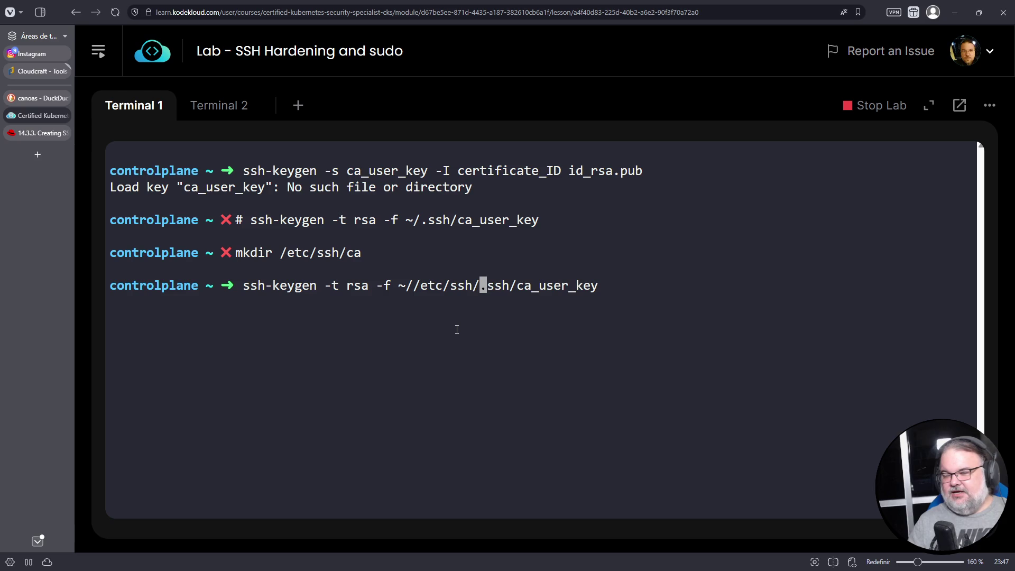
{"action": "key", "text": "Delete"}
{"action": "key", "text": "Delete"}
{"action": "key", "text": "Delete"}
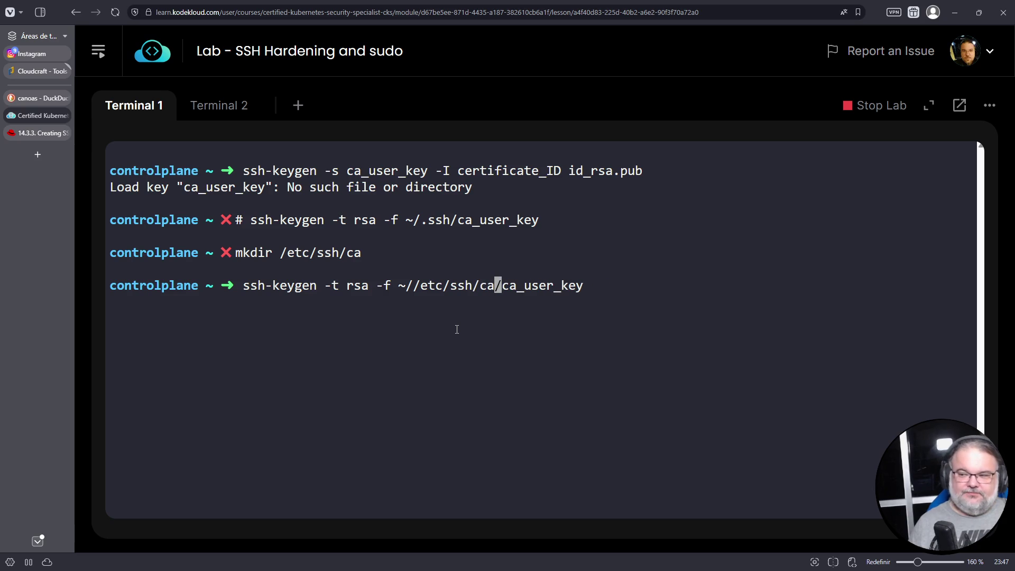
{"action": "key", "text": "End"}
{"action": "key", "text": "Return"}
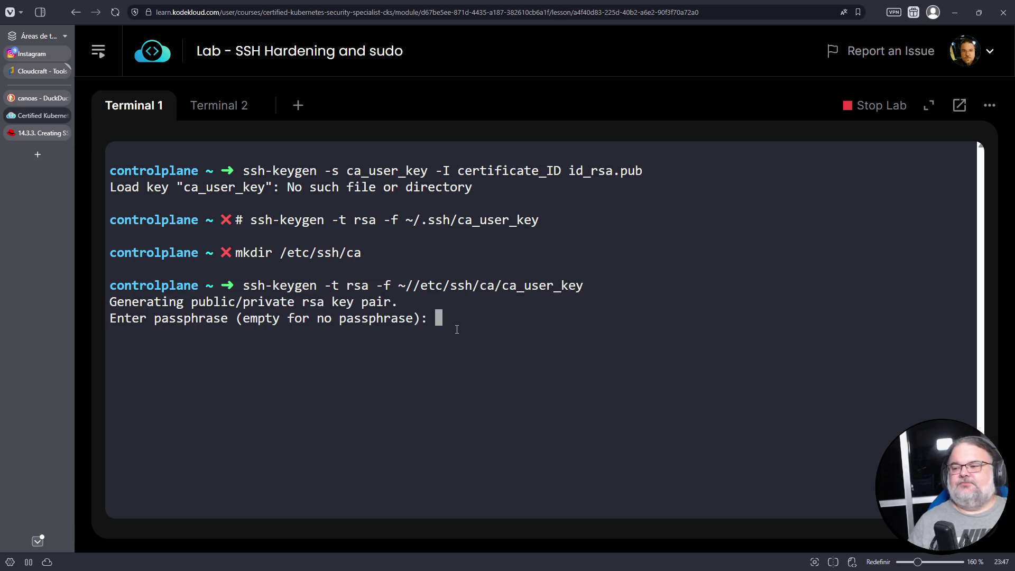
{"action": "key", "text": "Return"}
{"action": "key", "text": "Return"}
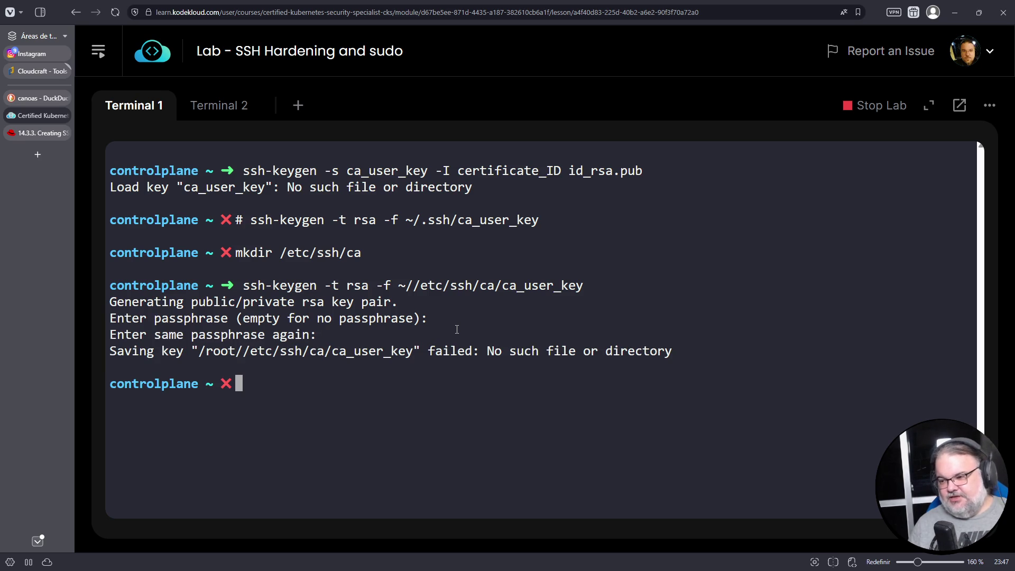
Step: Create the missing save directory from the error message with mkdir -p
{"action": "type", "text": "mkdir -p"}
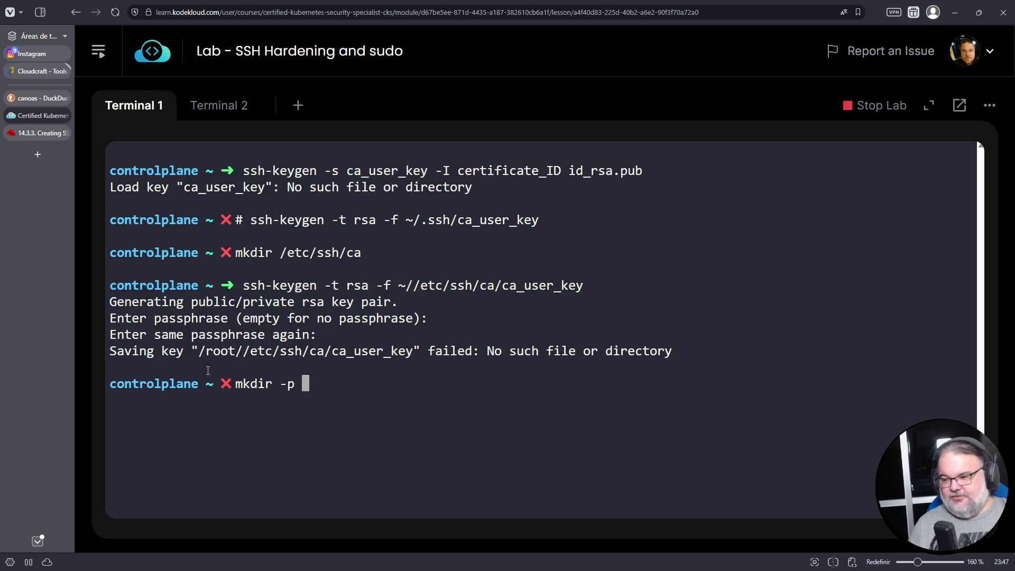
{"action": "left_click_drag", "start_coordinate": [200, 351], "coordinate": [332, 350]}
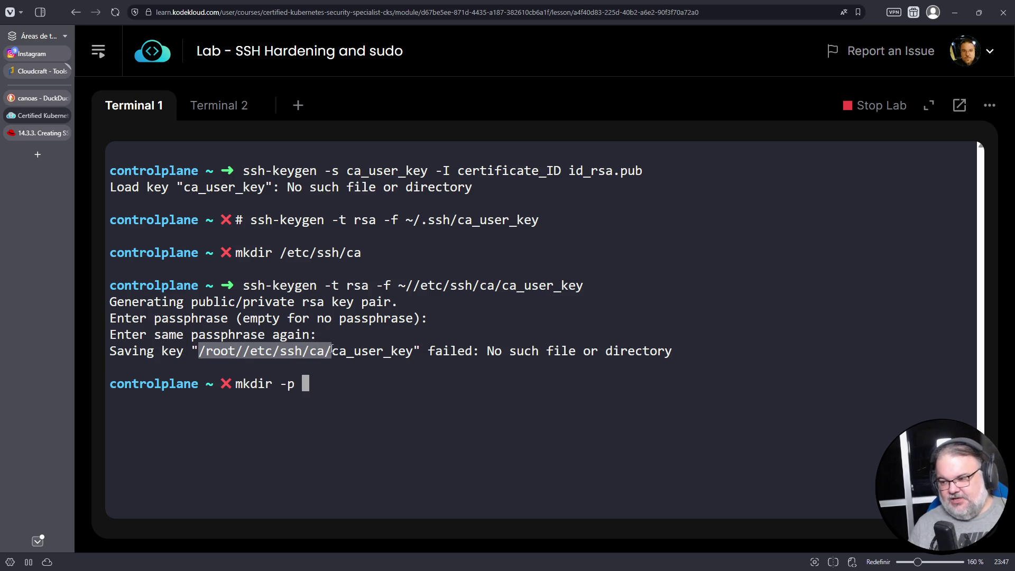
{"action": "right_click", "coordinate": [332, 350]}
{"action": "left_click", "coordinate": [439, 113]}
{"action": "right_click", "coordinate": [609, 228]}
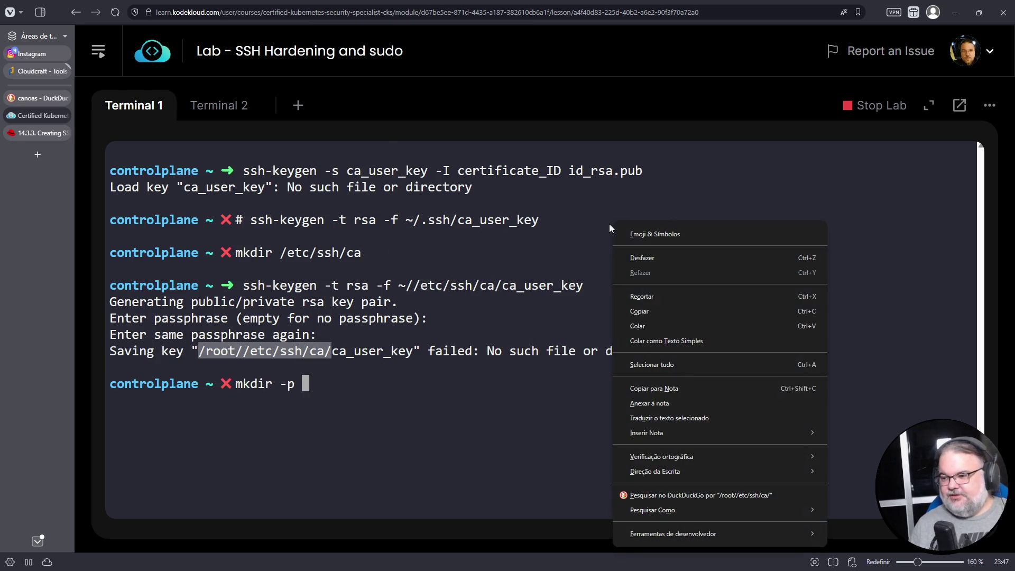
{"action": "left_click", "coordinate": [648, 326]}
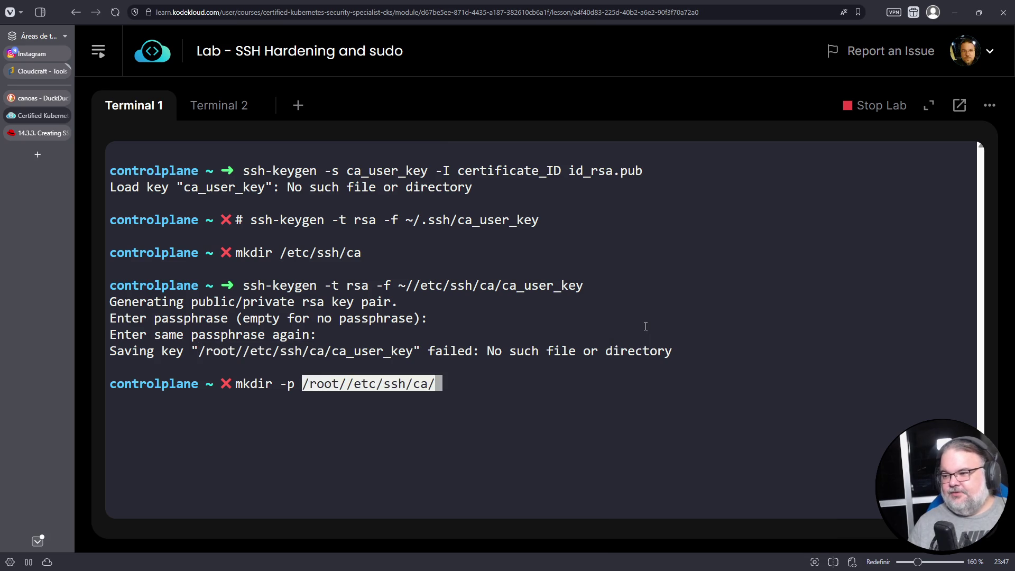
{"action": "key", "text": "Return"}
{"action": "key", "text": "Return"}
Step: Fix the key file name to ca_user_key and rerun ssh-keygen with an empty passphrase
{"action": "key", "text": "Up"}
{"action": "key", "text": "Up"}
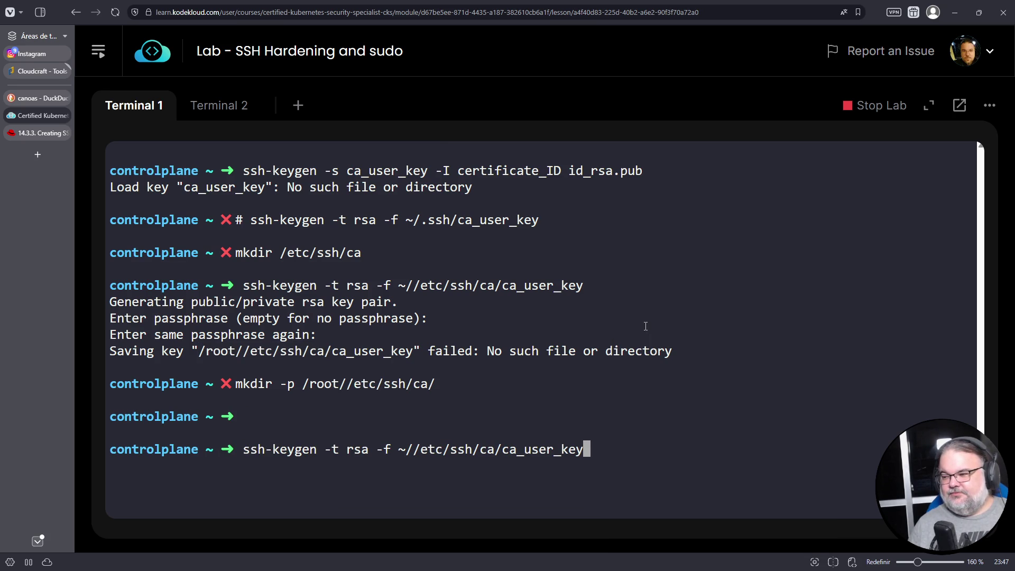
{"action": "key", "text": "Left"}
{"action": "key", "text": "Left"}
{"action": "key", "text": "Left"}
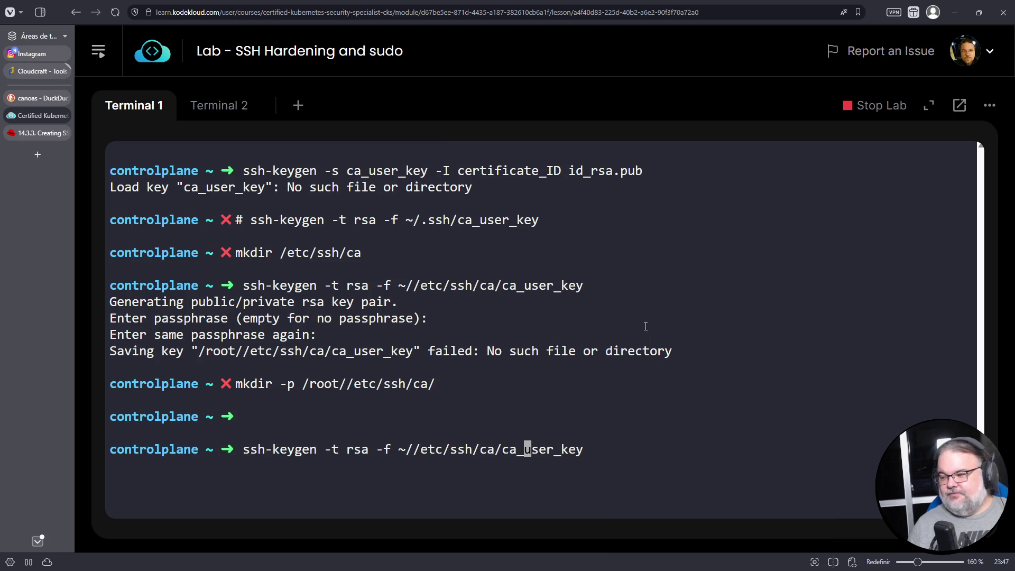
{"action": "key", "text": "Delete"}
{"action": "key", "text": "Delete"}
{"action": "key", "text": "Delete"}
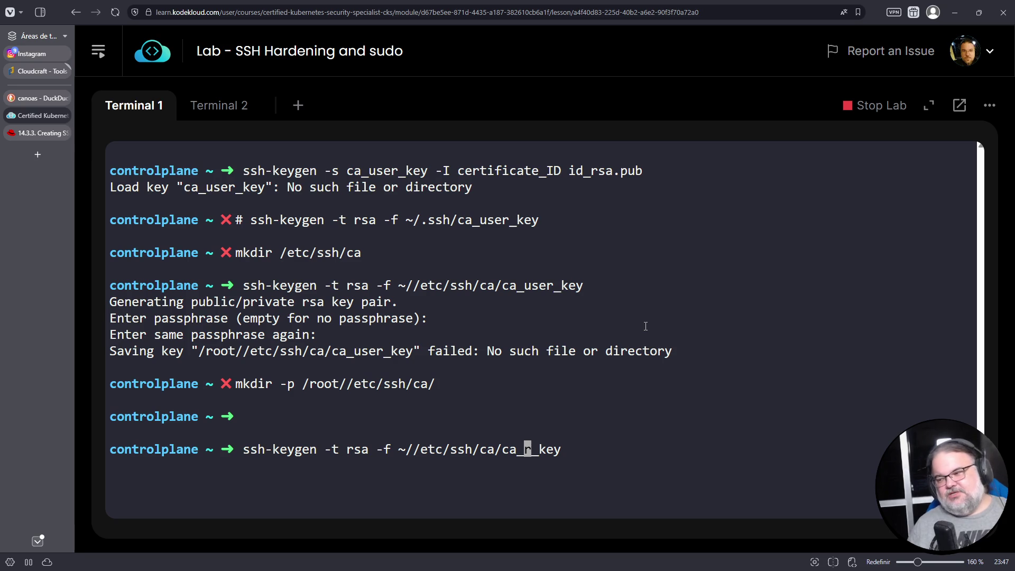
{"action": "type", "text": "us"}
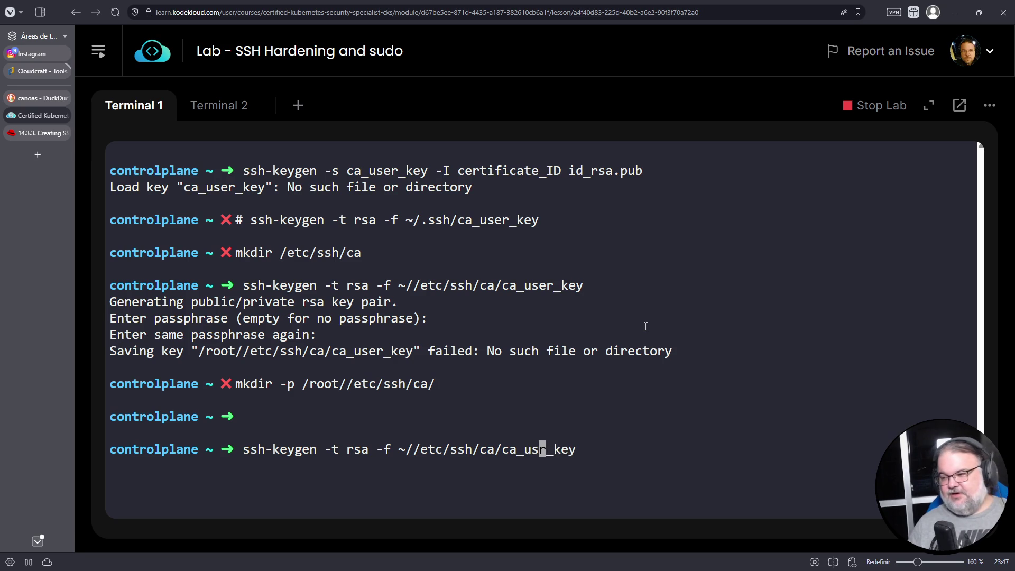
{"action": "type", "text": "e"}
{"action": "key", "text": "Return"}
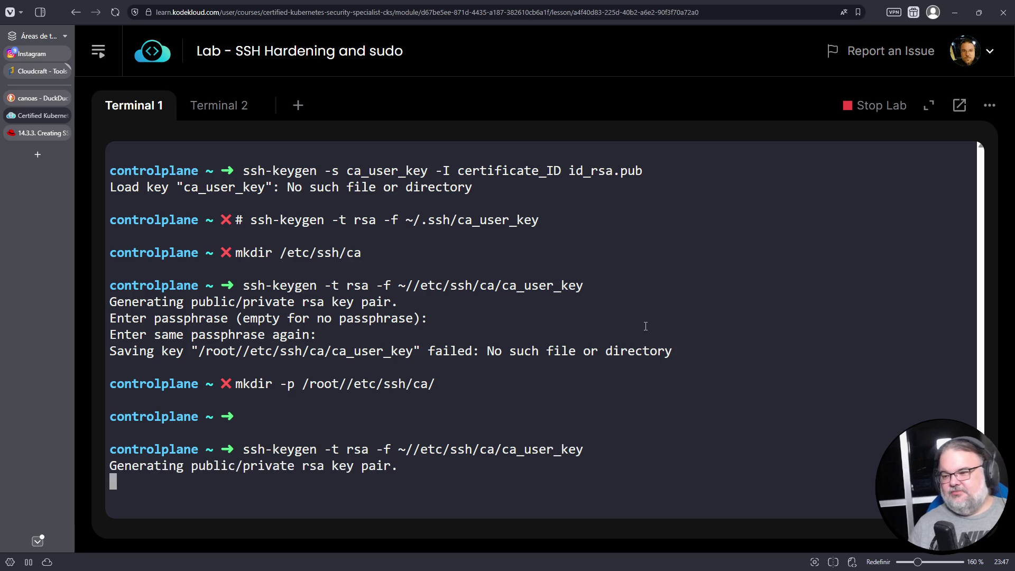
{"action": "key", "text": "Return"}
{"action": "key", "text": "Return"}
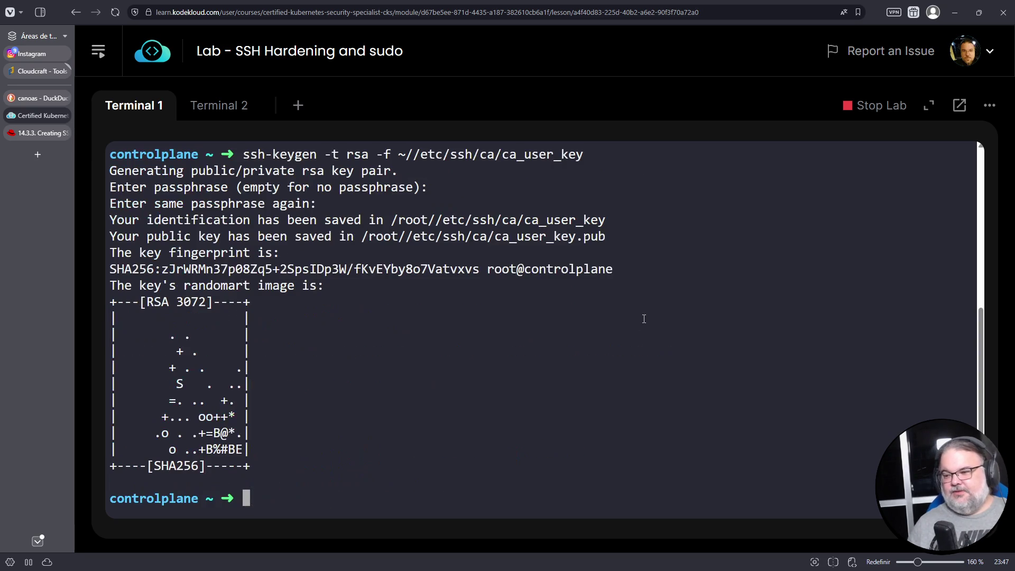
Step: Expand and copy the ca_host_key ssh-keygen command, then return to the lab terminal prompt
{"action": "left_click", "coordinate": [49, 132]}
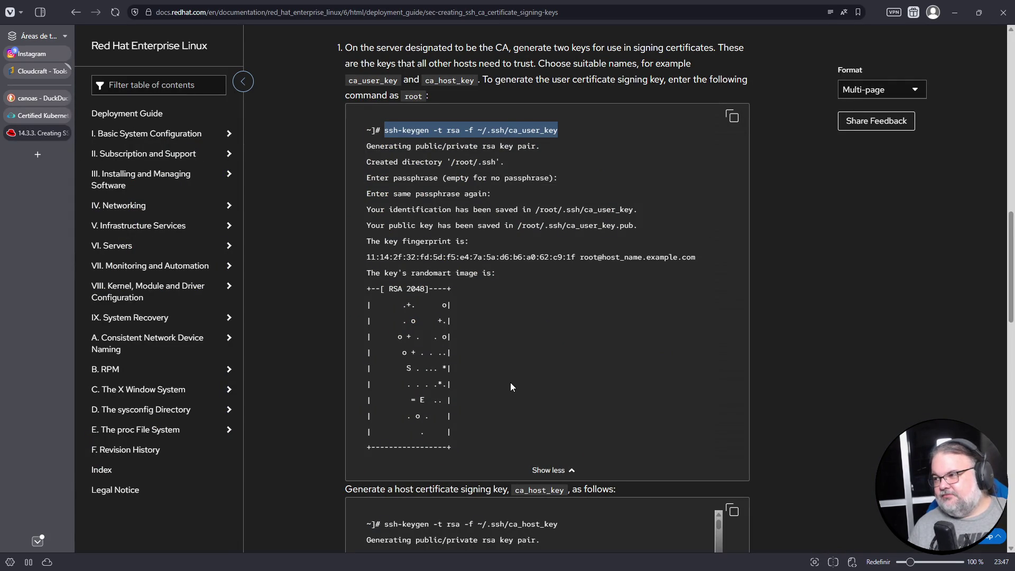
{"action": "scroll", "coordinate": [510, 382], "scroll_direction": "down", "scroll_amount": 5}
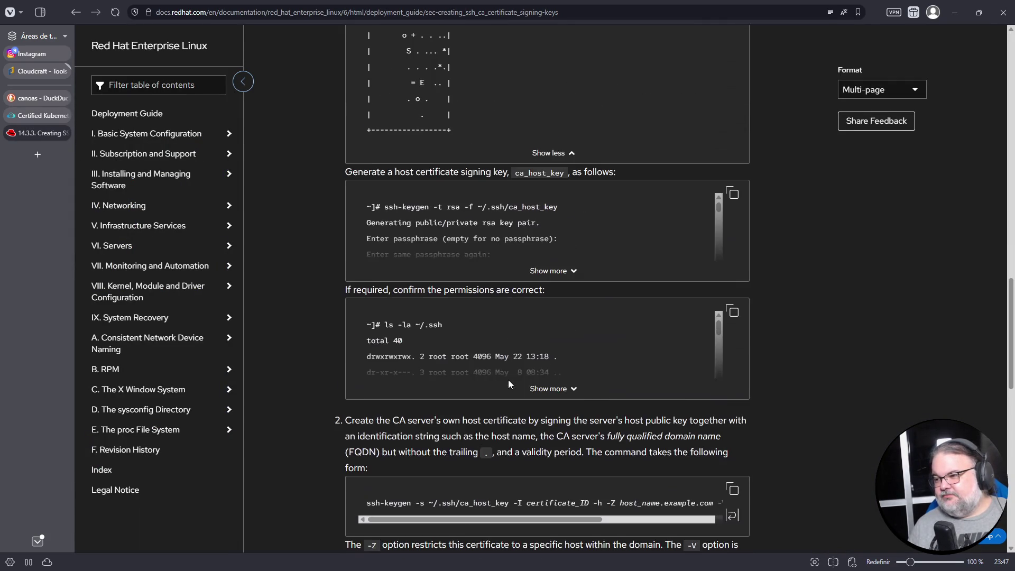
{"action": "left_click", "coordinate": [564, 273]}
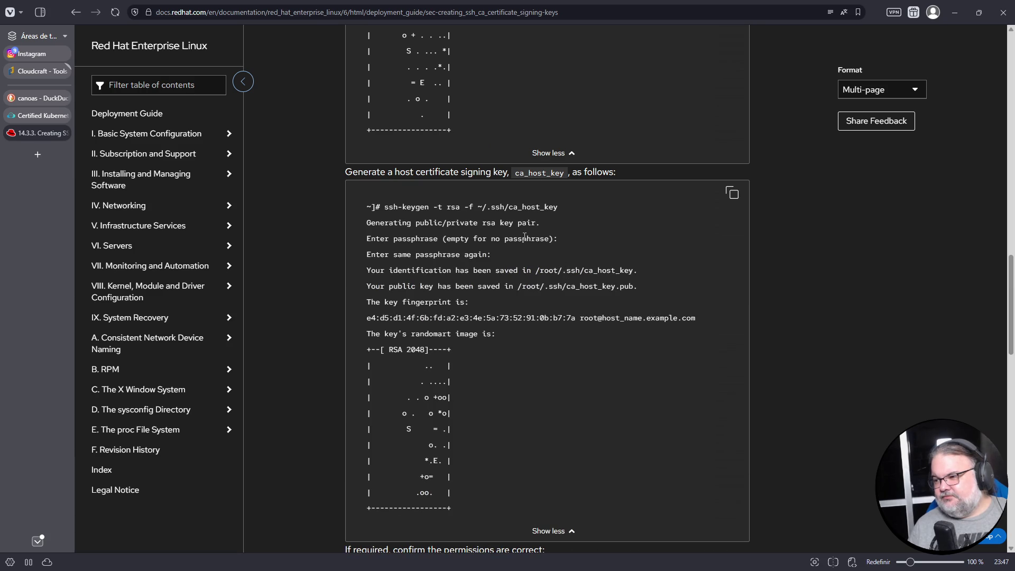
{"action": "left_click_drag", "start_coordinate": [382, 207], "coordinate": [579, 204]}
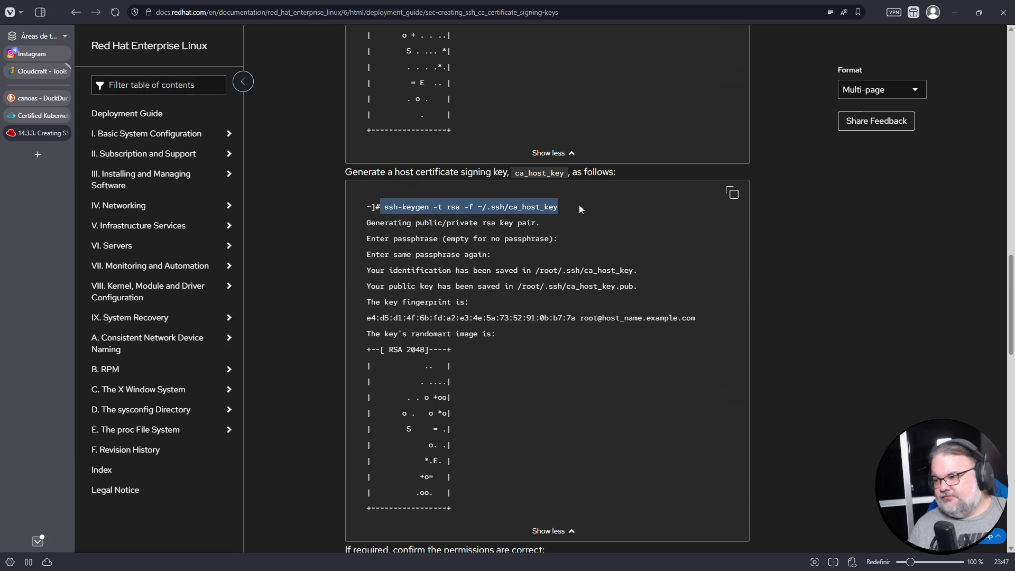
{"action": "right_click", "coordinate": [526, 210]}
{"action": "left_click", "coordinate": [545, 224]}
{"action": "left_click", "coordinate": [31, 115]}
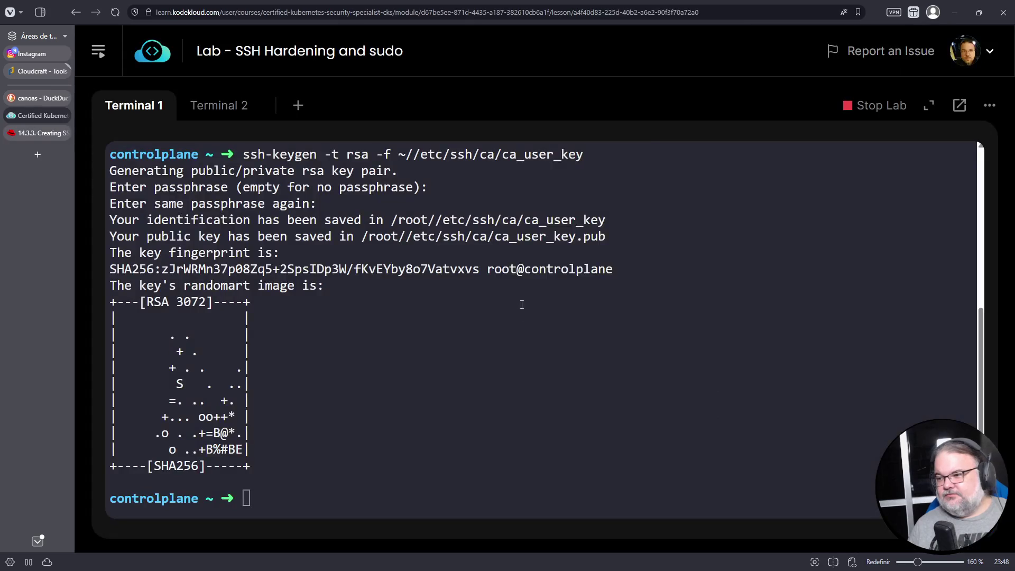
{"action": "right_click", "coordinate": [504, 319]}
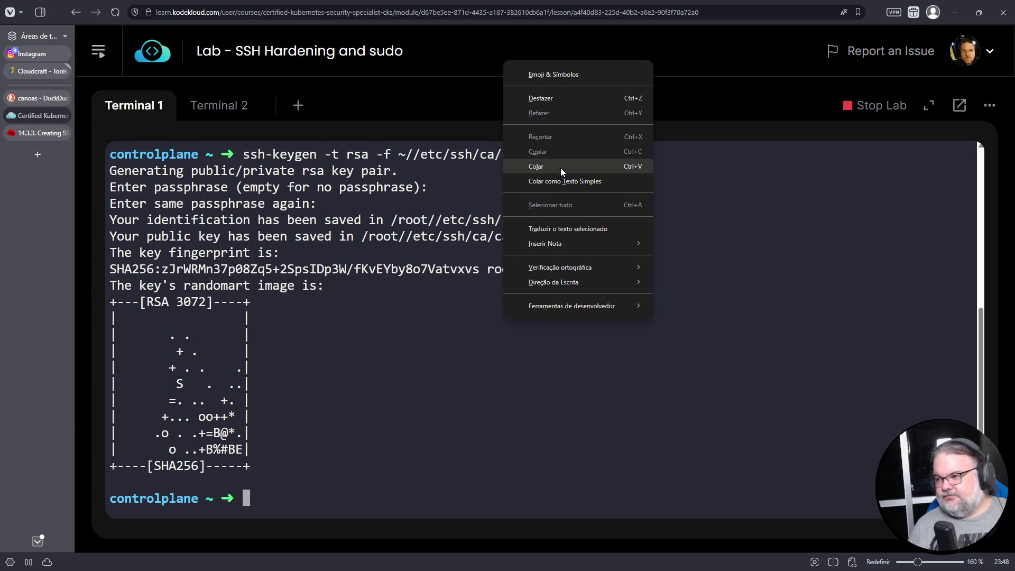